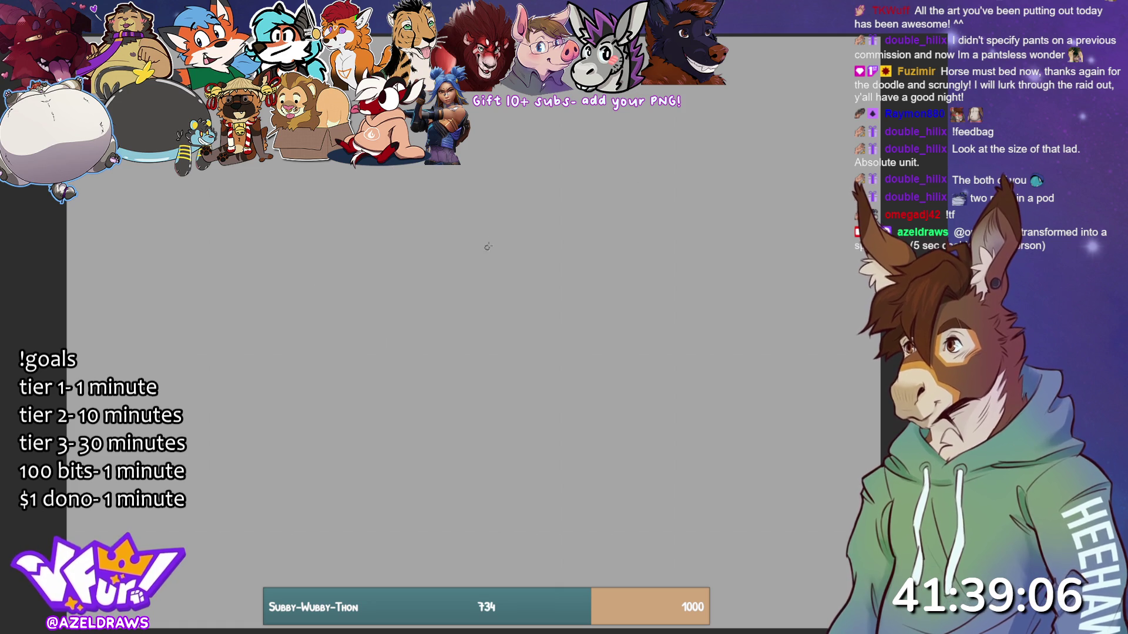
- Sketch the head circle with a guide line across it and short neck strokes
mouse_move(492, 185)
mouse_down()
mouse_move(512, 255)
mouse_move(491, 239)
mouse_move(515, 219)
mouse_move(486, 273)
mouse_up()
drag(461, 230, 511, 218)
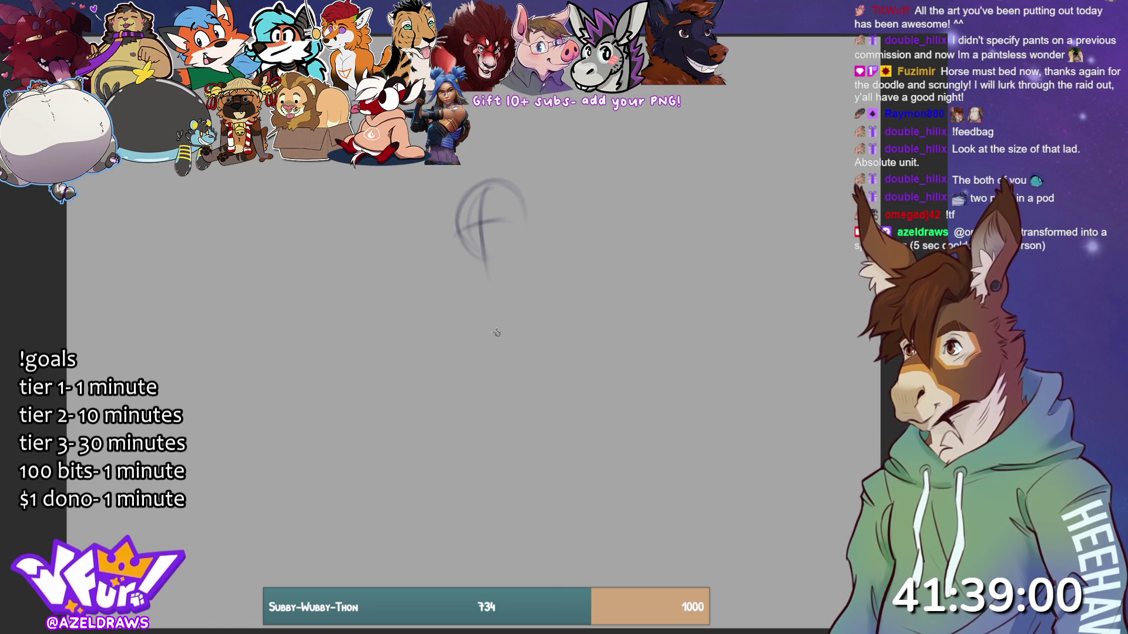
mouse_move(491, 258)
mouse_down()
mouse_move(496, 291)
mouse_move(453, 243)
mouse_move(488, 261)
mouse_up()
mouse_move(510, 222)
mouse_down()
mouse_move(456, 239)
mouse_move(488, 258)
mouse_move(520, 243)
mouse_up()
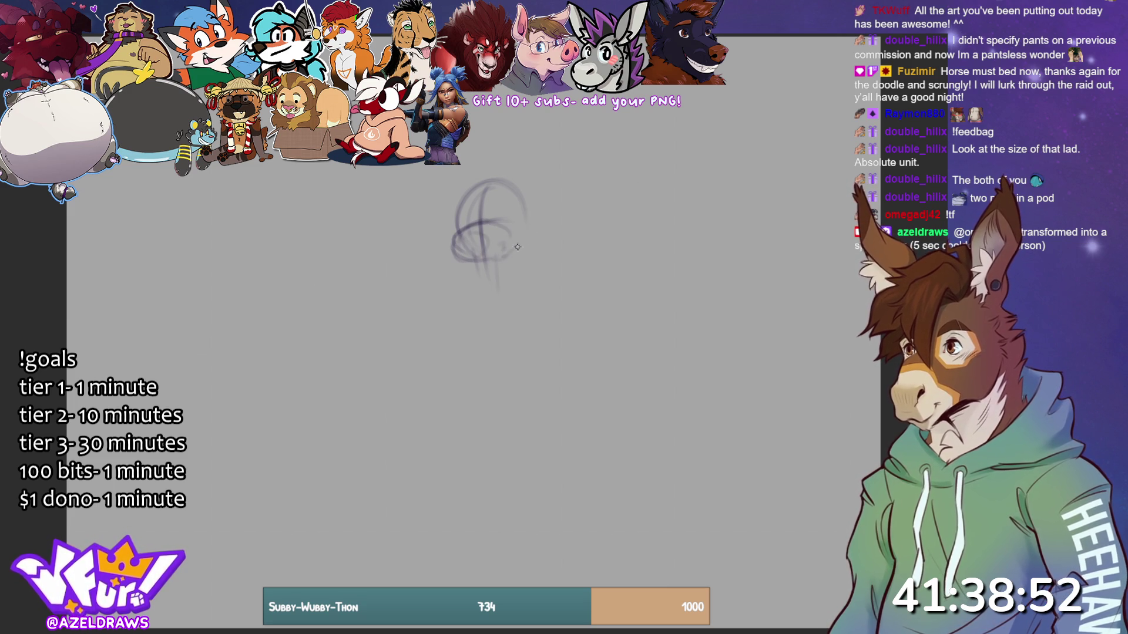
- Rough in the torso's side curves and extend them downward
drag(525, 201, 524, 298)
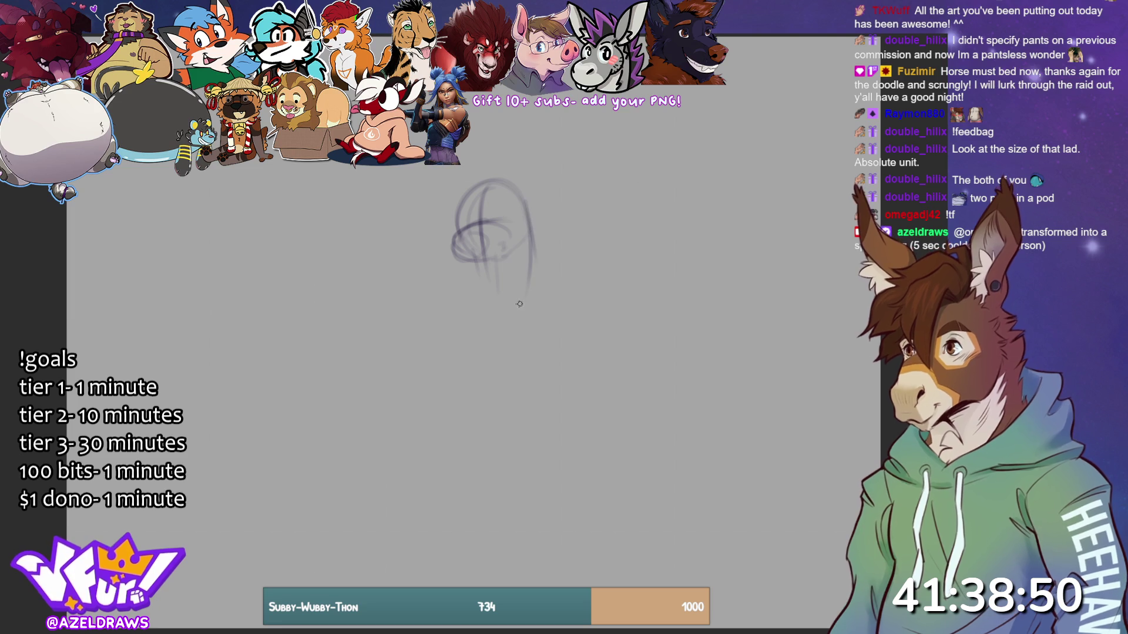
mouse_move(481, 258)
mouse_down()
mouse_move(461, 293)
mouse_move(470, 283)
mouse_move(477, 302)
mouse_up()
drag(527, 246, 543, 299)
mouse_move(462, 283)
mouse_down()
mouse_move(473, 289)
mouse_move(415, 329)
mouse_move(418, 317)
mouse_move(455, 346)
mouse_move(513, 301)
mouse_move(546, 298)
mouse_up()
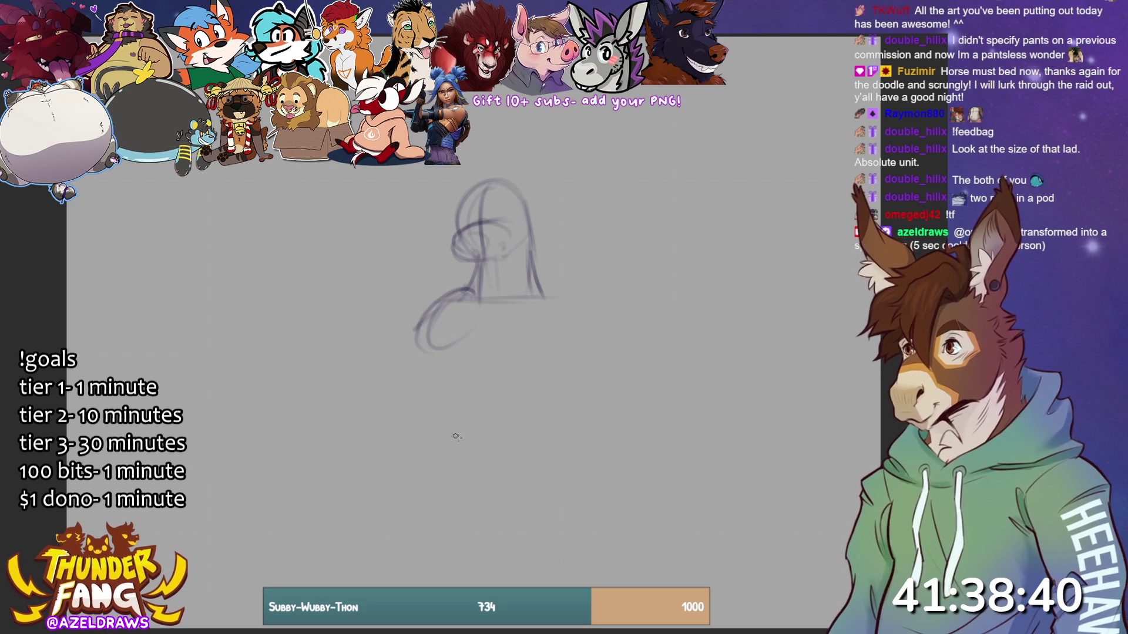
- Add a chest curve, a big belly oval with an inner arc, and foot-like loops at lower left
drag(445, 341, 574, 335)
mouse_move(538, 300)
mouse_down()
mouse_move(589, 357)
mouse_move(539, 395)
mouse_up()
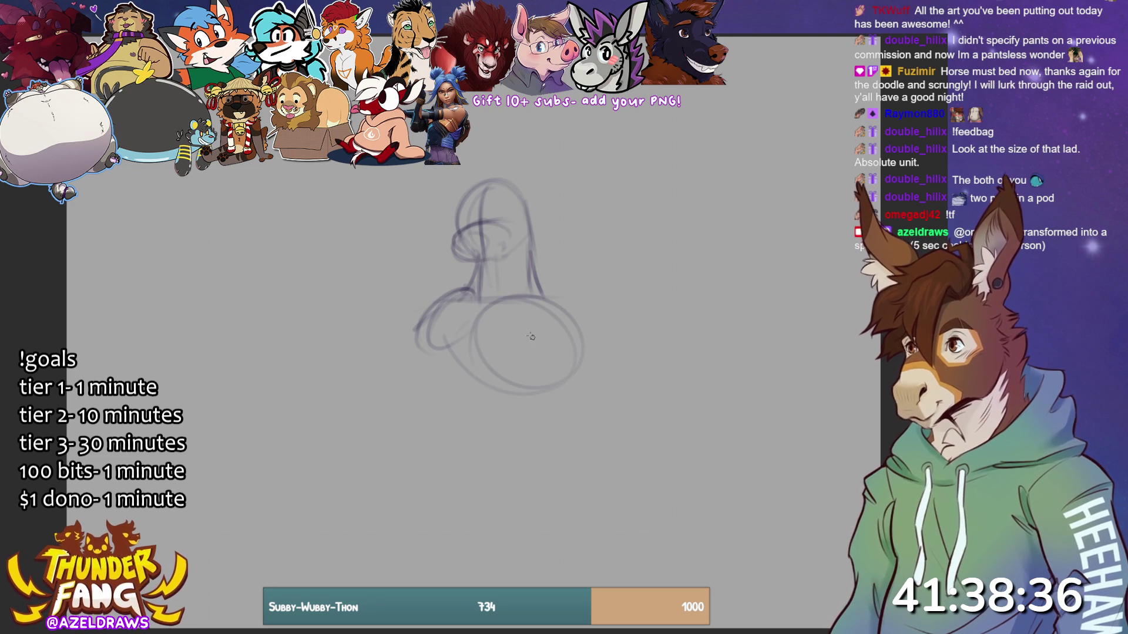
mouse_move(538, 344)
mouse_down()
mouse_move(485, 349)
mouse_move(561, 368)
mouse_move(591, 339)
mouse_move(588, 317)
mouse_move(550, 343)
mouse_move(555, 365)
mouse_move(566, 362)
mouse_move(549, 379)
mouse_move(556, 299)
mouse_move(575, 319)
mouse_move(474, 335)
mouse_move(546, 297)
mouse_move(503, 382)
mouse_move(459, 395)
mouse_move(510, 433)
mouse_up()
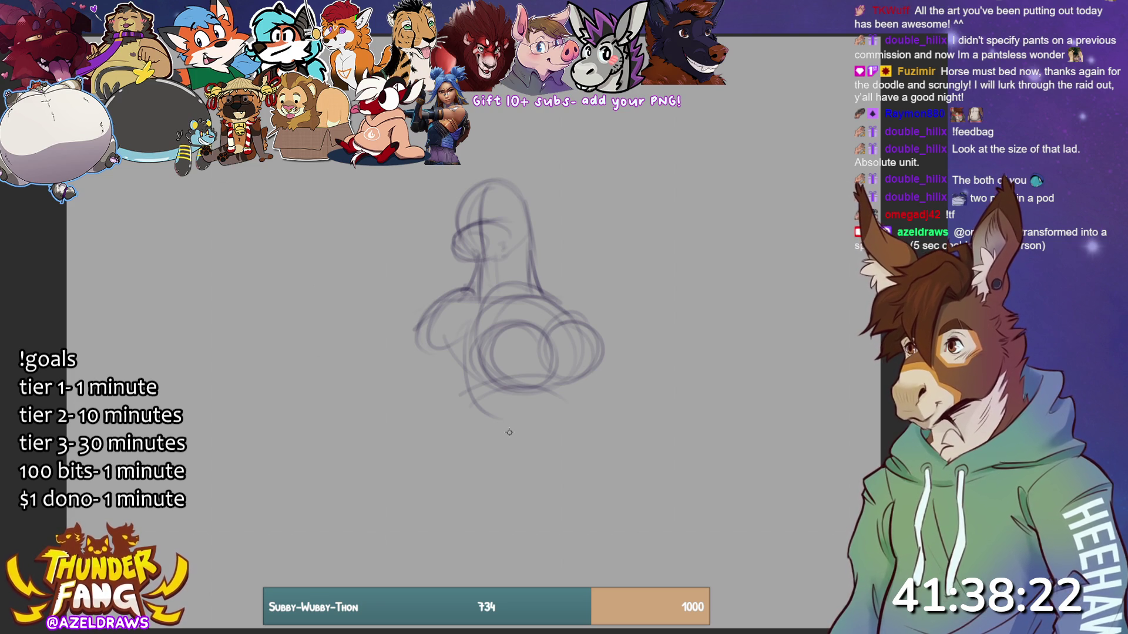
mouse_move(397, 353)
mouse_down()
mouse_move(394, 378)
mouse_move(467, 333)
mouse_up()
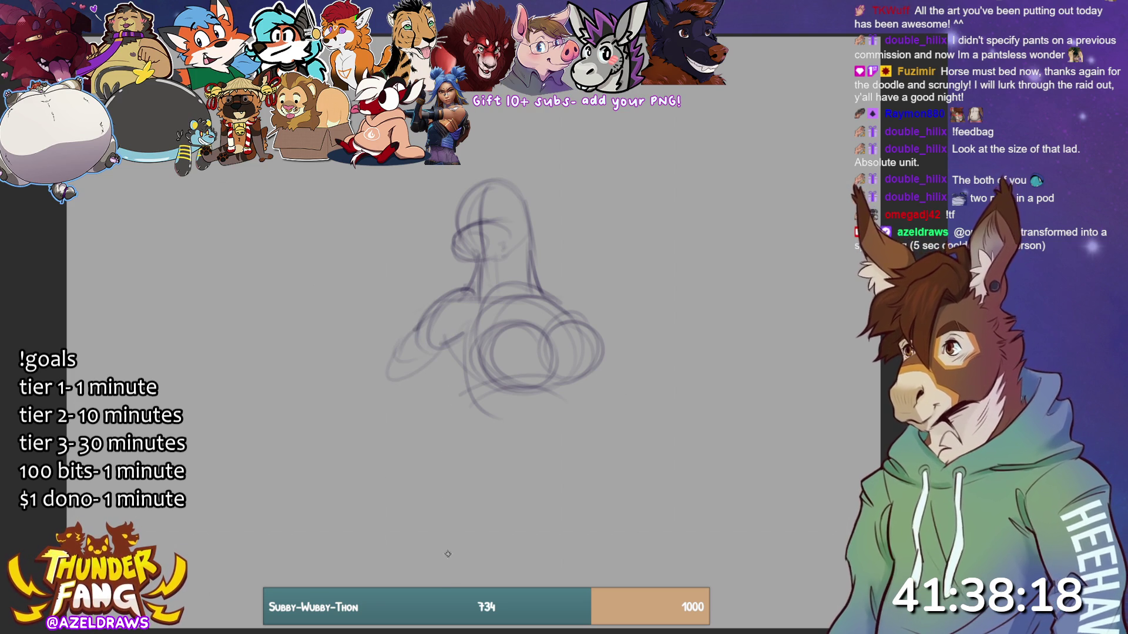
mouse_move(427, 372)
mouse_down()
mouse_move(424, 392)
mouse_move(376, 385)
mouse_move(476, 380)
mouse_move(447, 400)
mouse_move(487, 411)
mouse_move(476, 381)
mouse_up()
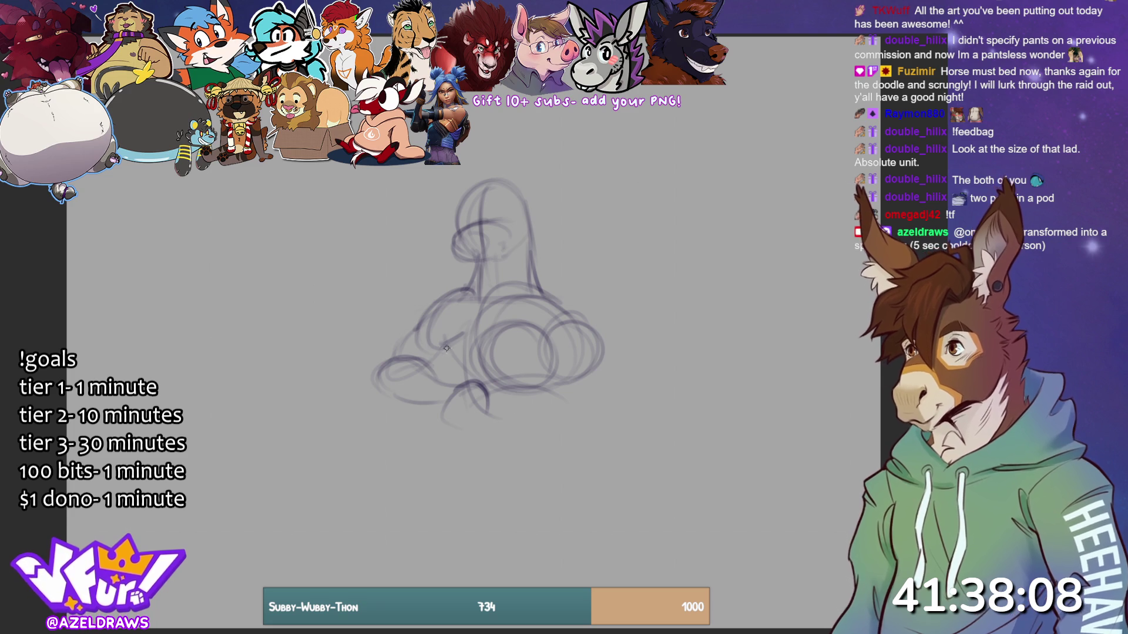
- Add hip and lower-body curves under the belly and darken the belly contours
drag(438, 344, 473, 382)
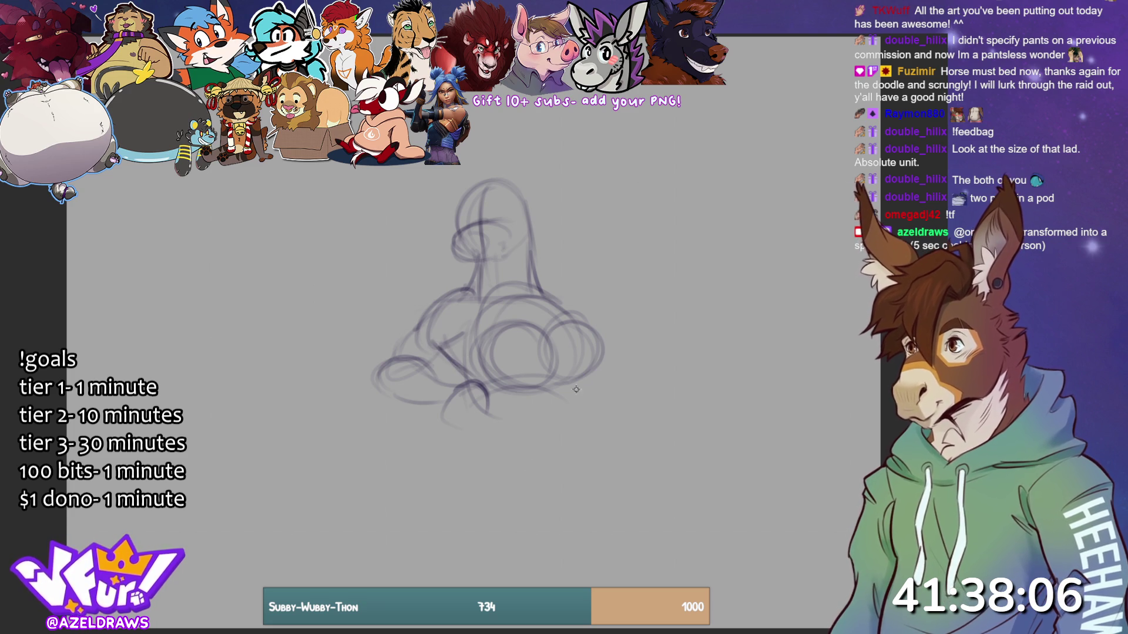
drag(582, 375, 525, 447)
mouse_move(443, 436)
mouse_down()
mouse_move(511, 405)
mouse_move(534, 411)
mouse_move(516, 446)
mouse_up()
mouse_move(468, 383)
mouse_down()
mouse_move(419, 437)
mouse_move(428, 471)
mouse_up()
mouse_move(424, 429)
mouse_down()
mouse_move(461, 477)
mouse_move(532, 476)
mouse_move(551, 437)
mouse_move(556, 444)
mouse_up()
mouse_move(469, 403)
mouse_down()
mouse_move(442, 435)
mouse_move(478, 478)
mouse_move(522, 481)
mouse_move(535, 432)
mouse_move(515, 443)
mouse_move(531, 432)
mouse_move(557, 442)
mouse_move(550, 429)
mouse_up()
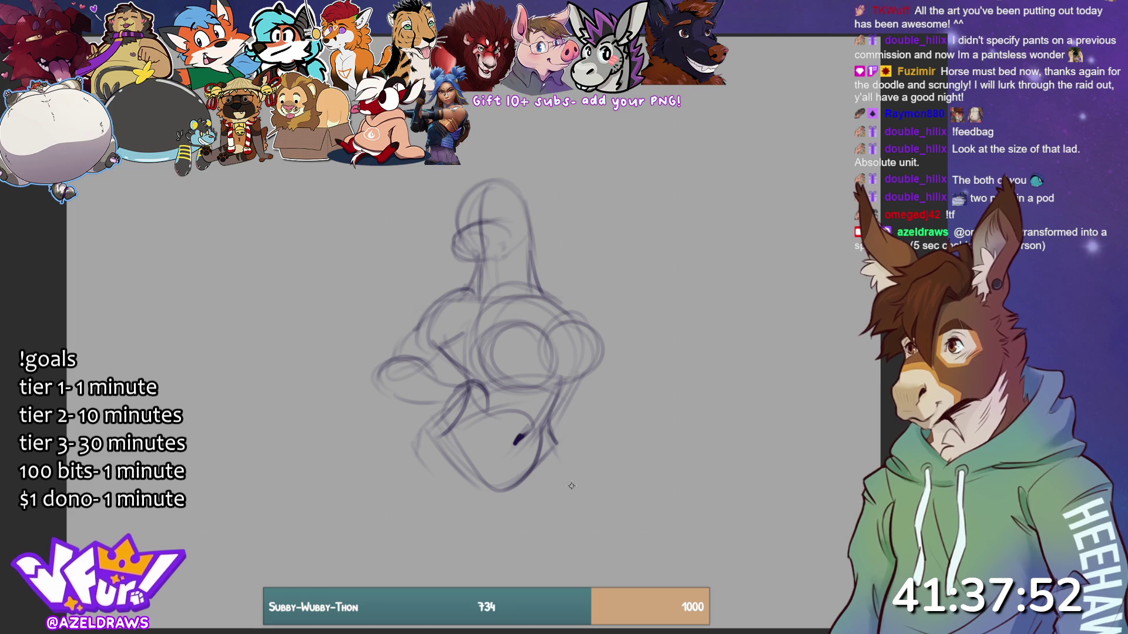
drag(560, 389, 553, 440)
mouse_move(499, 380)
mouse_down()
mouse_move(531, 391)
mouse_move(546, 339)
mouse_move(559, 376)
mouse_move(575, 346)
mouse_move(536, 292)
mouse_up()
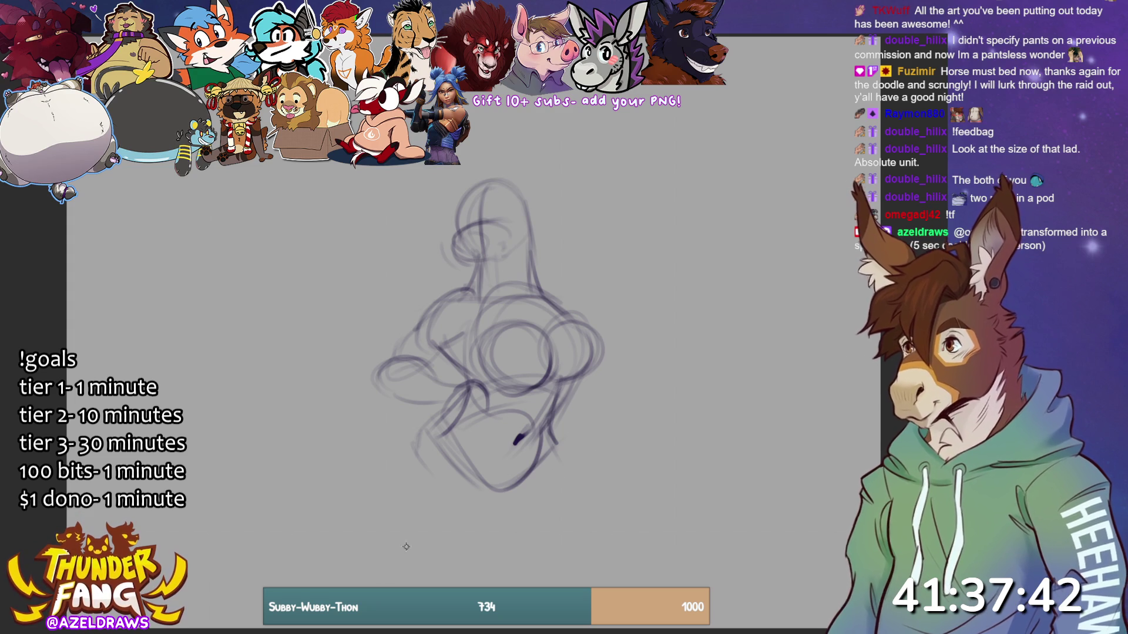
mouse_move(430, 436)
mouse_down()
mouse_move(417, 449)
mouse_move(516, 500)
mouse_move(452, 424)
mouse_move(420, 456)
mouse_move(493, 516)
mouse_move(487, 452)
mouse_move(411, 505)
mouse_move(408, 450)
mouse_move(437, 427)
mouse_move(402, 490)
mouse_up()
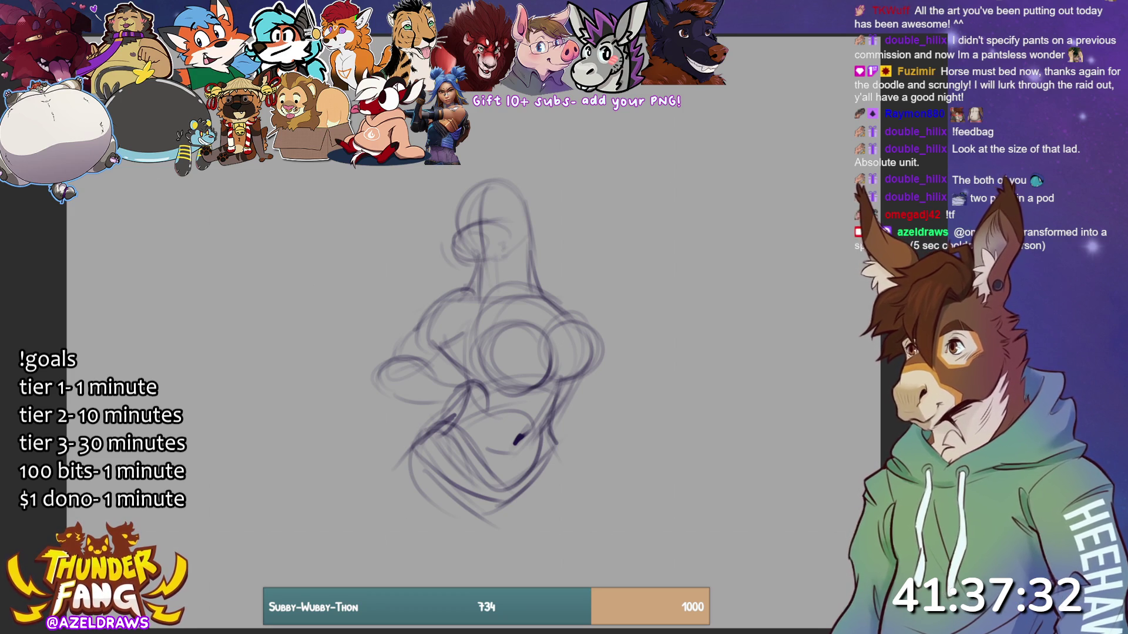
- Draw the long left leg line and its contour strokes down to the canvas bottom
mouse_move(415, 439)
mouse_down()
mouse_move(383, 551)
mouse_move(399, 584)
mouse_move(476, 562)
mouse_up()
drag(469, 468, 470, 567)
drag(405, 452, 388, 588)
drag(488, 517, 476, 588)
drag(431, 443, 409, 534)
- Move the whole sketch up and to the right with a transform
key(ctrl+t)
mouse_move(532, 424)
mouse_down()
mouse_move(600, 423)
mouse_move(617, 339)
mouse_up()
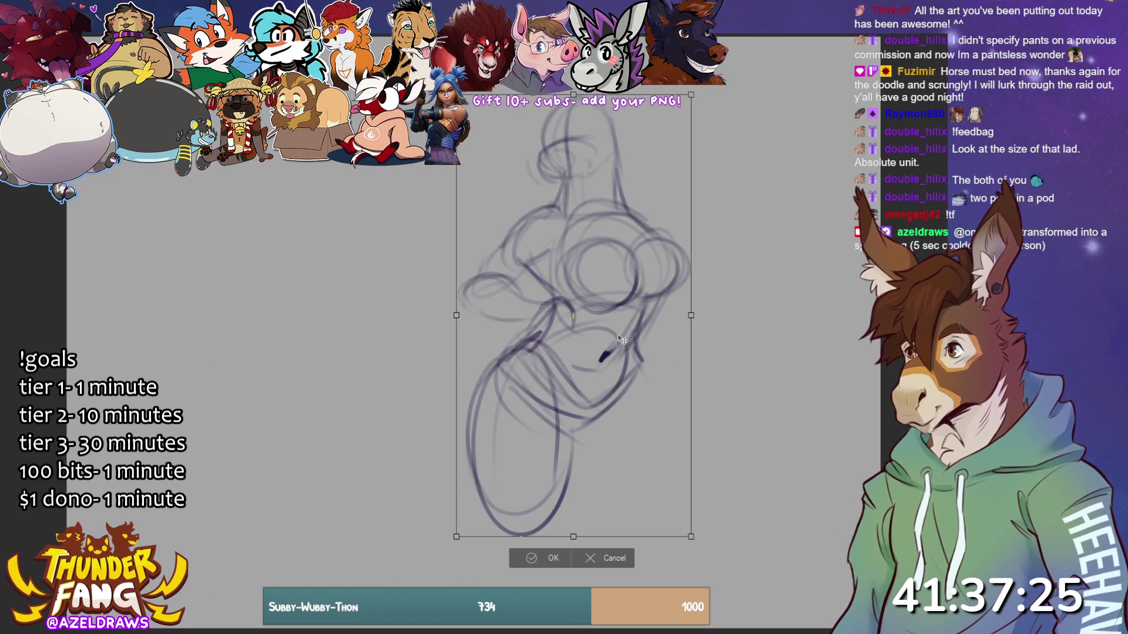
click(531, 558)
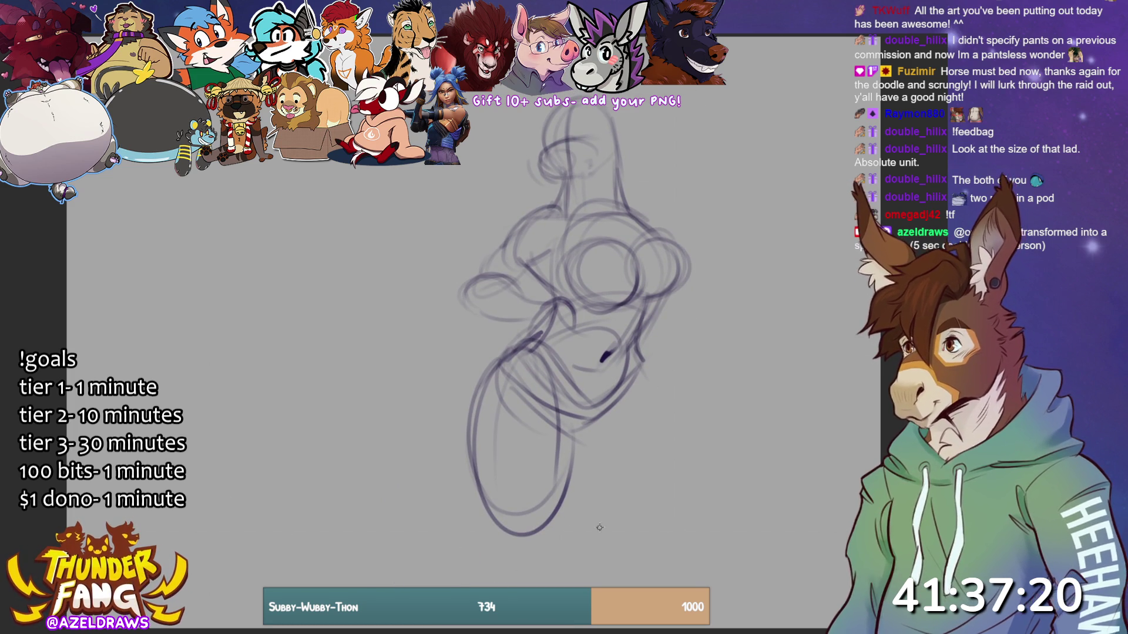
- Sketch both legs, outlining the inner legs, calves and right leg contour
mouse_move(595, 420)
mouse_down()
mouse_move(575, 496)
mouse_move(619, 531)
mouse_move(657, 405)
mouse_move(661, 516)
mouse_move(599, 547)
mouse_up()
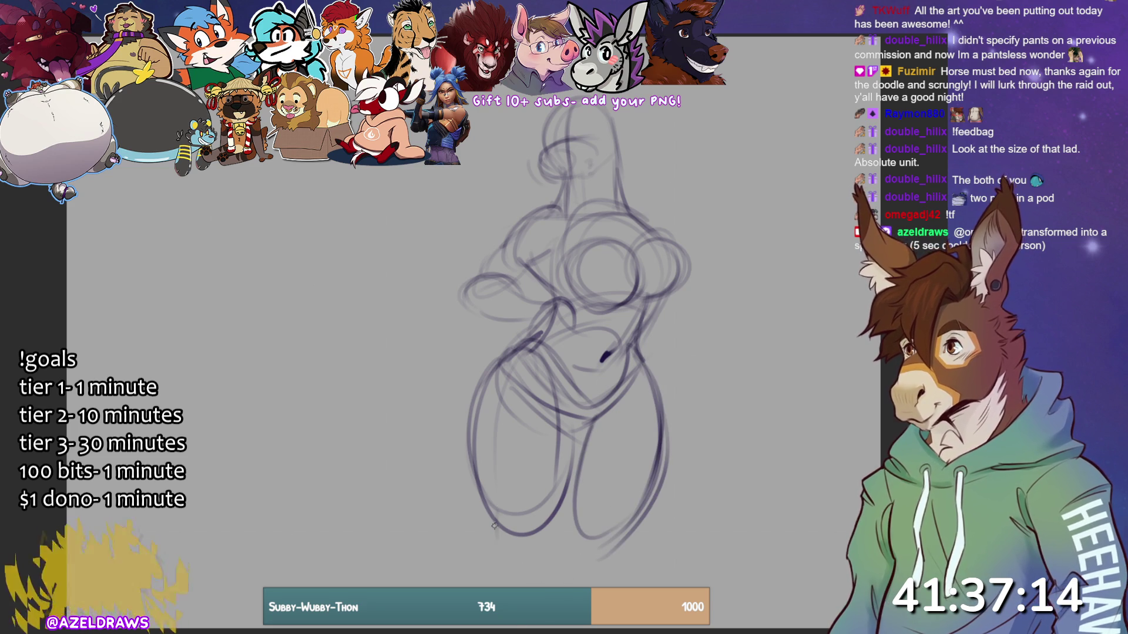
mouse_move(494, 515)
mouse_down()
mouse_move(490, 561)
mouse_move(535, 506)
mouse_move(480, 553)
mouse_move(473, 587)
mouse_up()
drag(561, 511, 541, 587)
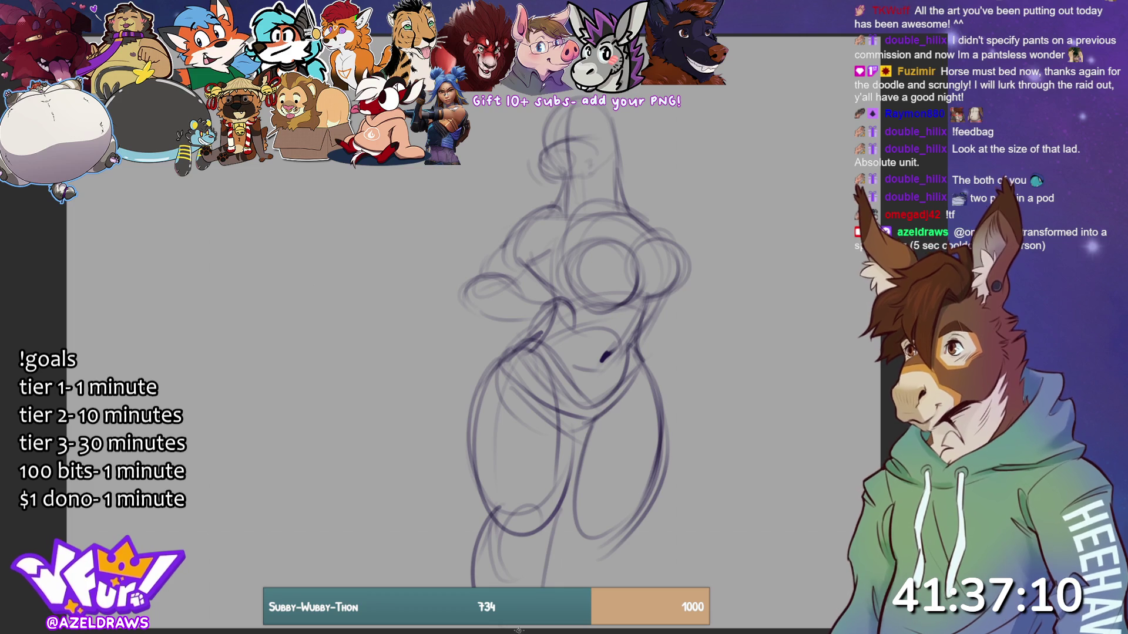
drag(578, 532, 576, 560)
drag(570, 509, 585, 559)
drag(615, 522, 651, 587)
drag(578, 565, 585, 584)
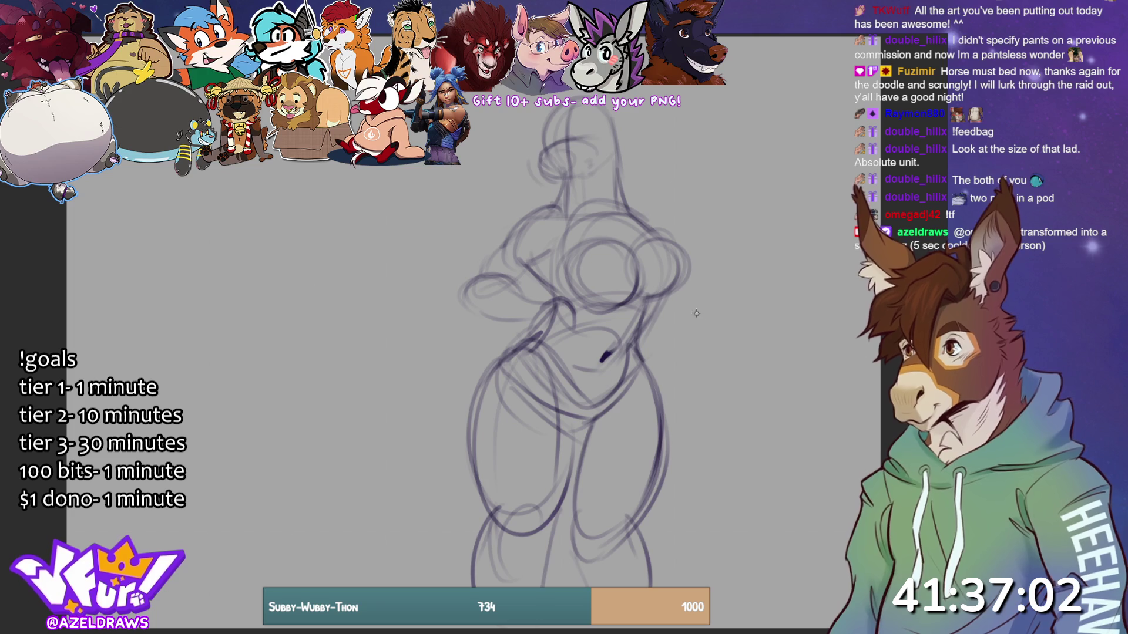
- Undo a dark belly stroke and redraw the belly's right side and hip contour
key(ctrl+z)
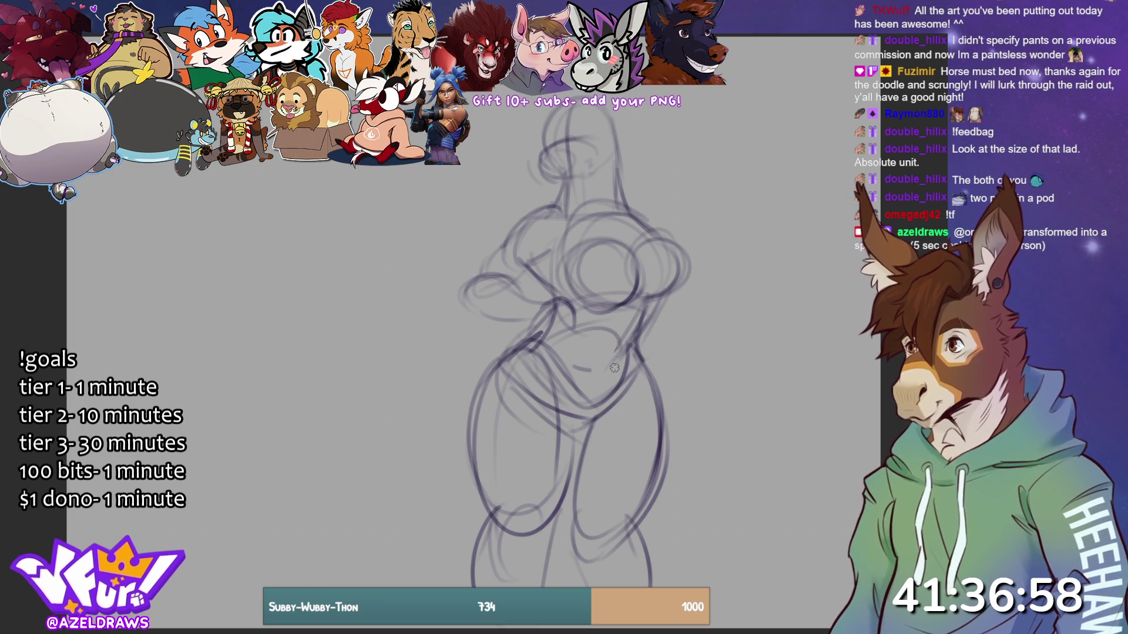
drag(603, 361, 602, 388)
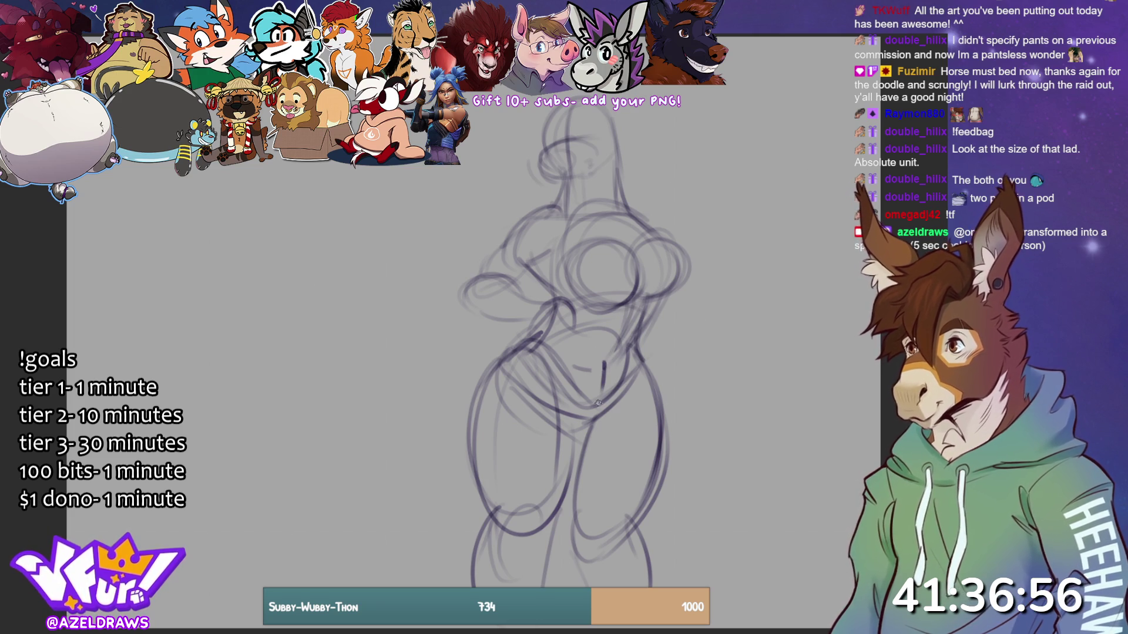
mouse_move(571, 446)
mouse_down()
mouse_move(648, 356)
mouse_move(662, 406)
mouse_up()
drag(643, 357, 668, 413)
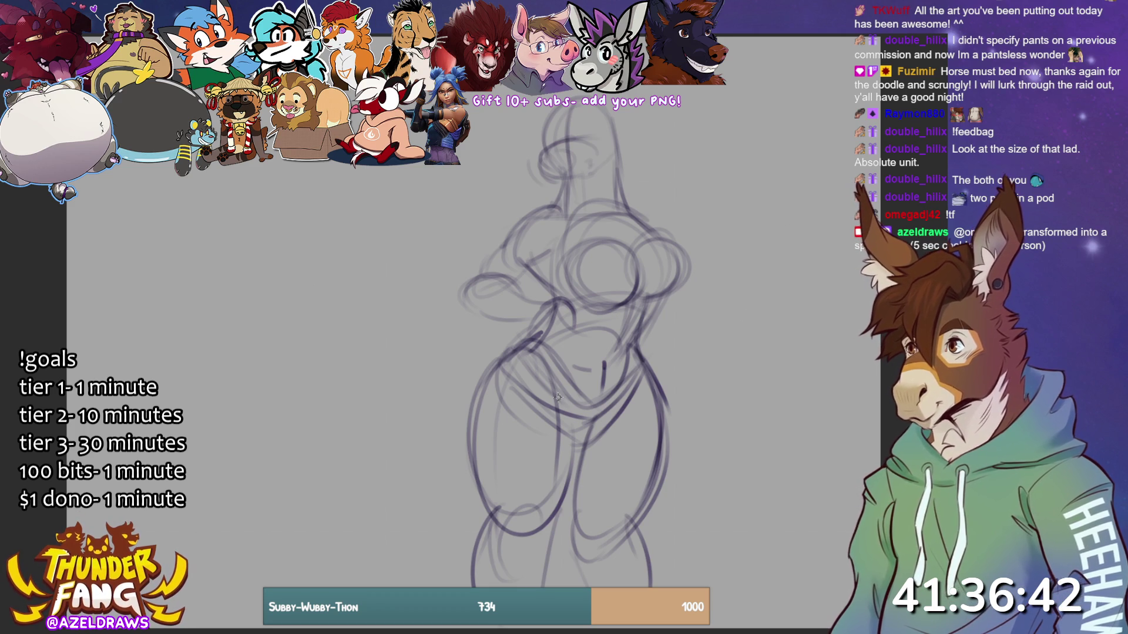
- Rotate the whole sketch slightly clockwise
key(ctrl+t)
drag(727, 74, 756, 91)
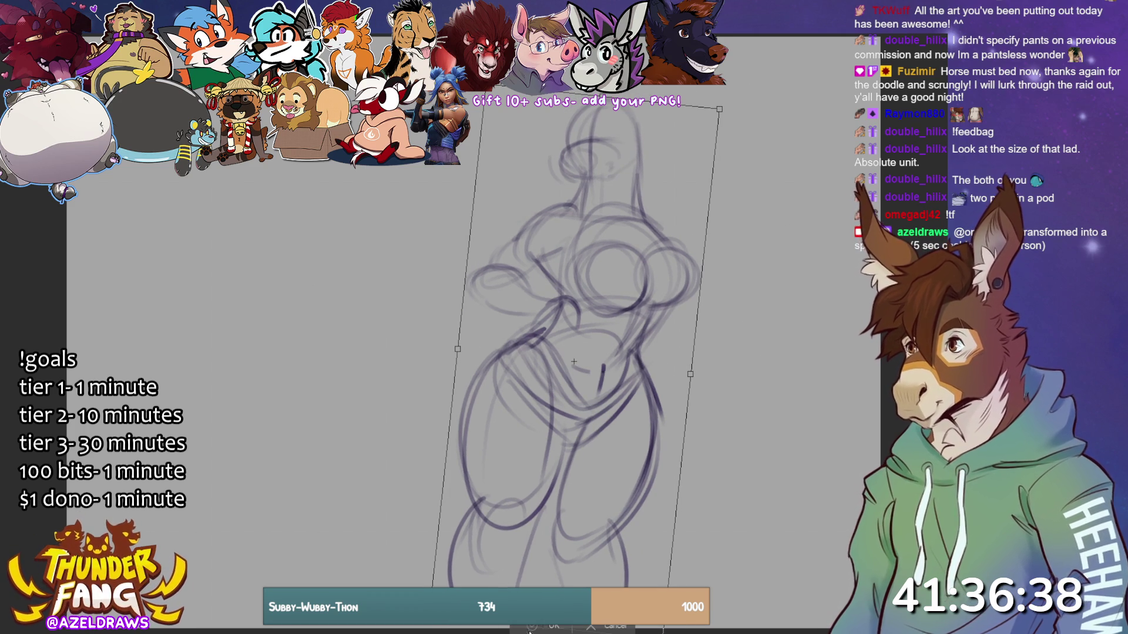
click(551, 626)
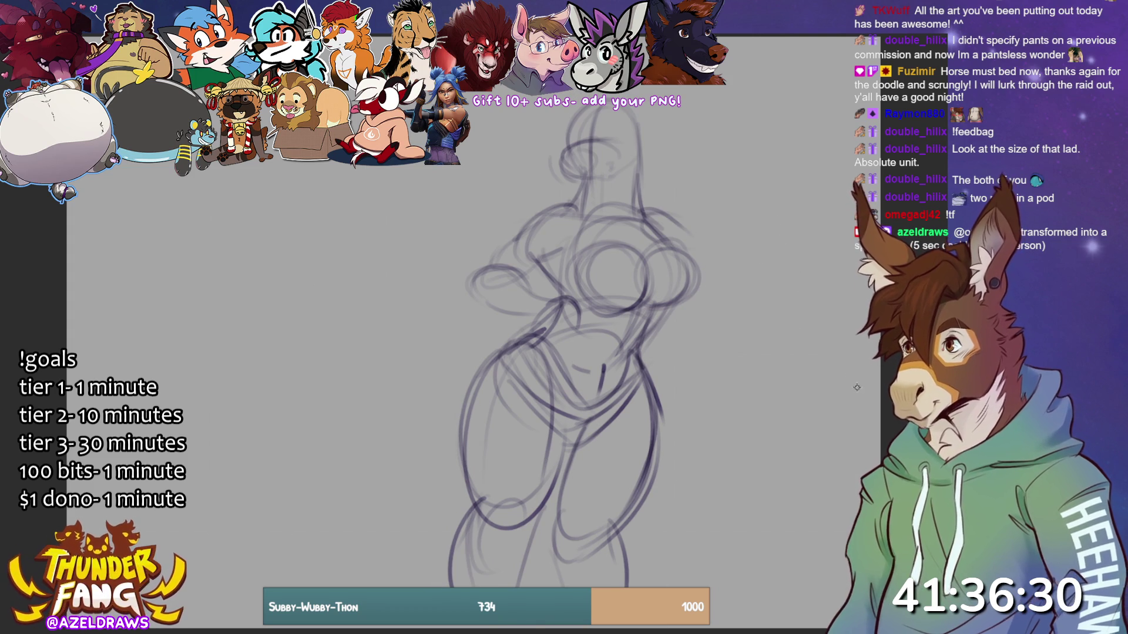
- Darken the waist and right contour, then outline the lower body for selection
mouse_move(525, 327)
mouse_down()
mouse_move(584, 301)
mouse_move(573, 347)
mouse_move(594, 314)
mouse_up()
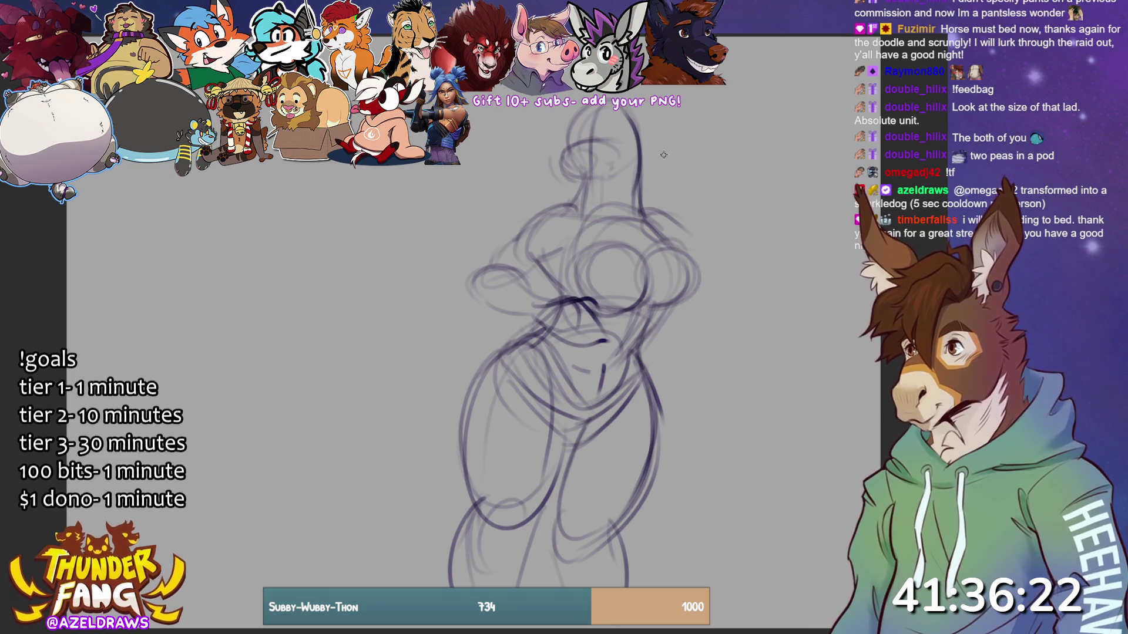
drag(625, 104, 669, 240)
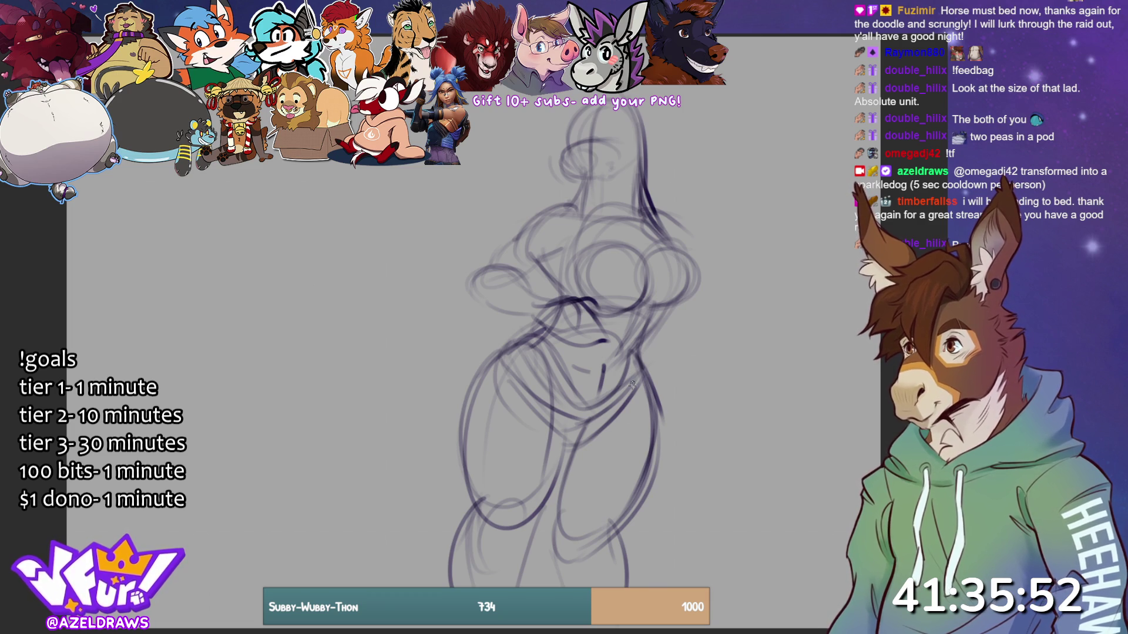
mouse_move(638, 348)
mouse_down()
mouse_move(566, 368)
mouse_move(427, 455)
mouse_move(675, 581)
mouse_move(678, 307)
mouse_move(641, 312)
mouse_up()
mouse_move(560, 328)
mouse_down()
mouse_move(555, 305)
mouse_move(388, 517)
mouse_move(700, 387)
mouse_move(576, 360)
mouse_move(572, 341)
mouse_up()
- Rotate the selected lower body about 14° clockwise and shift it left and up
key(ctrl+t)
drag(723, 311, 748, 358)
drag(640, 546, 611, 535)
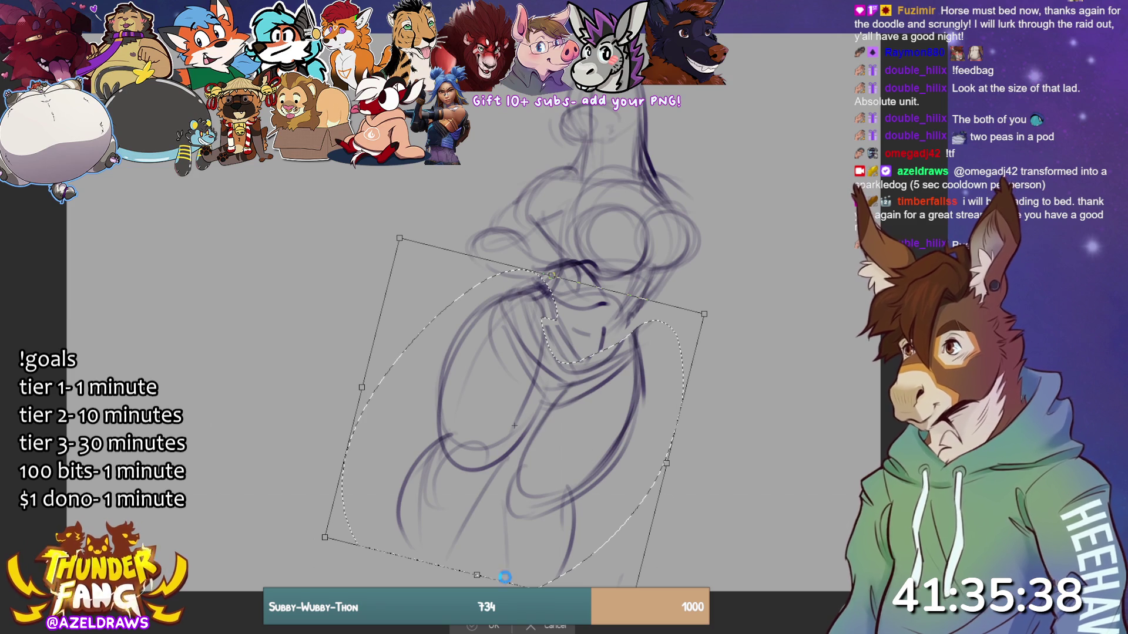
click(470, 626)
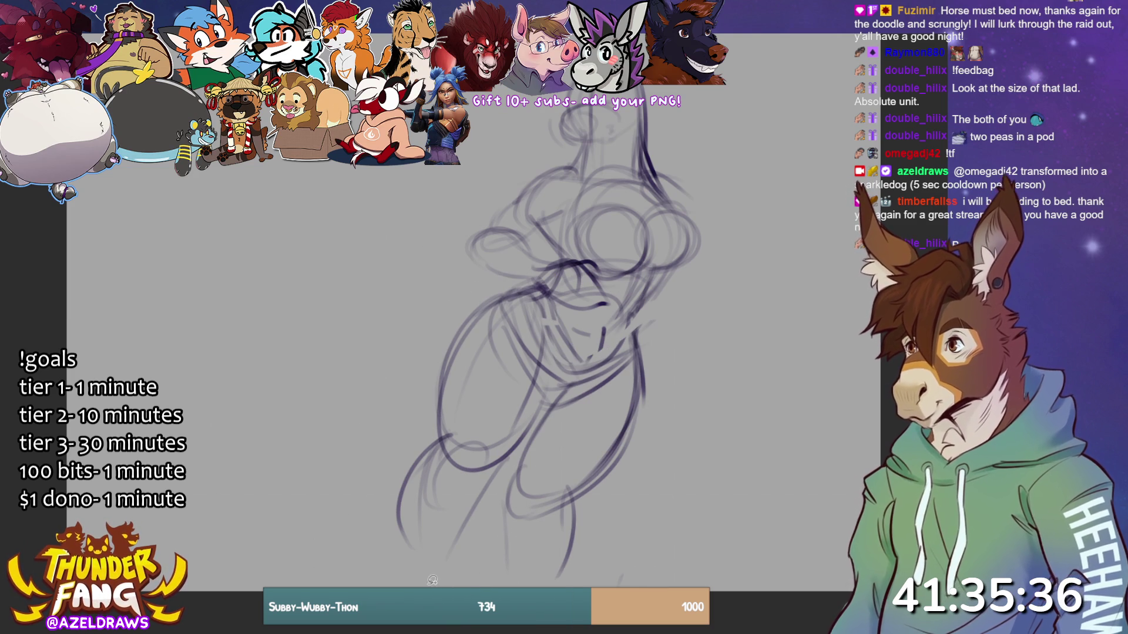
- Rotate the lower left leg about 45° outward, then start a curve right of the body
drag(512, 471, 496, 586)
mouse_move(566, 577)
mouse_down()
mouse_move(511, 492)
mouse_move(513, 472)
mouse_up()
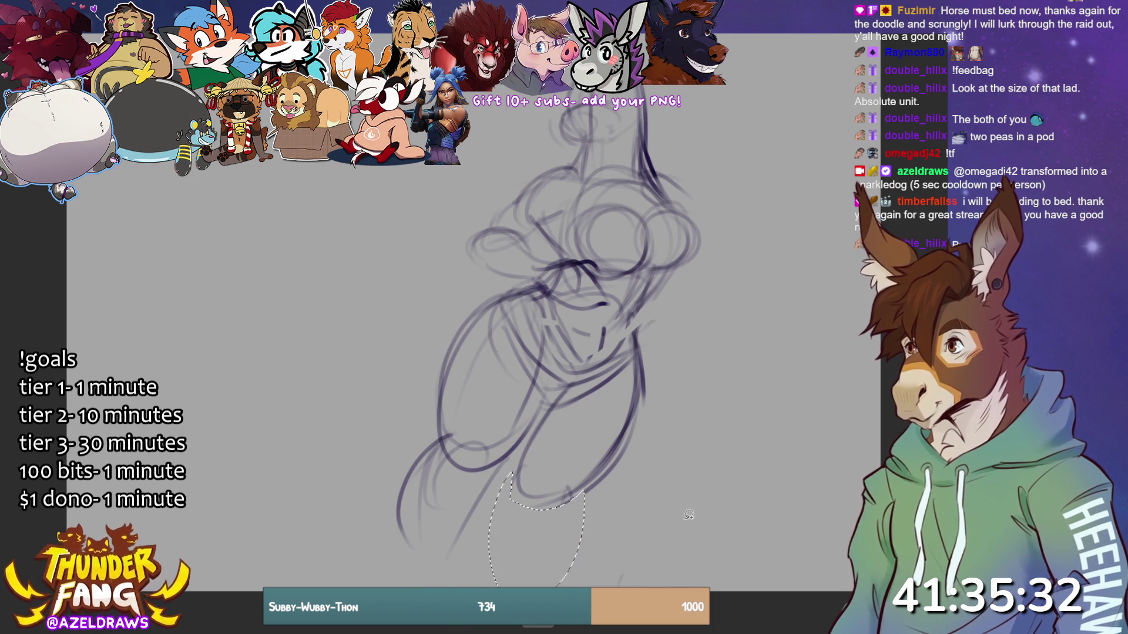
key(ctrl+d)
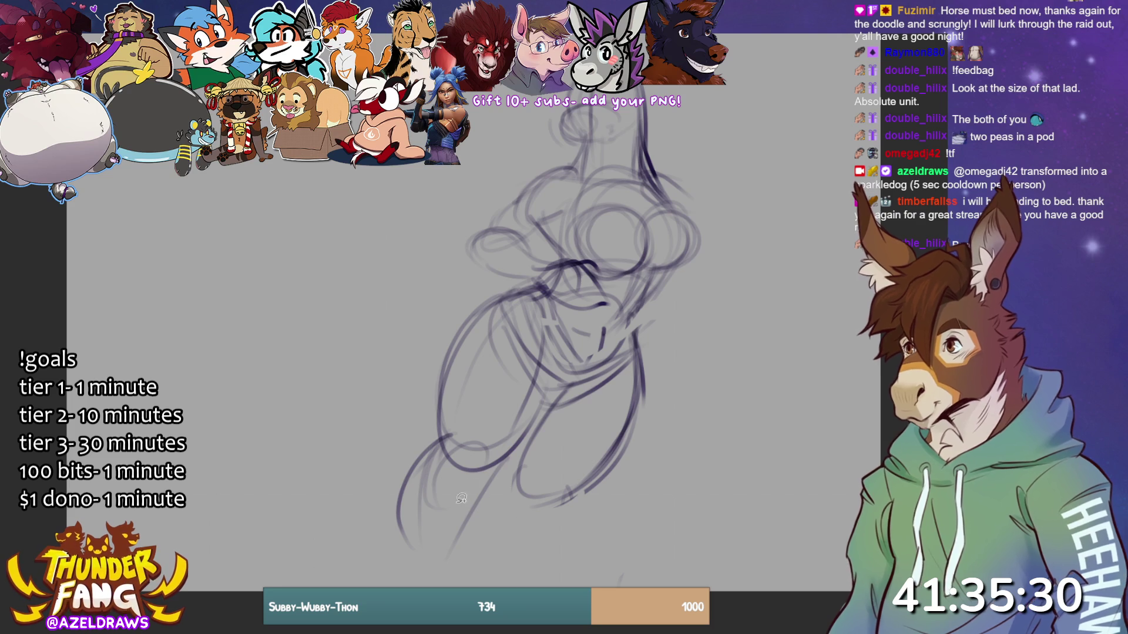
mouse_move(438, 432)
mouse_down()
mouse_move(464, 473)
mouse_move(450, 572)
mouse_move(434, 437)
mouse_up()
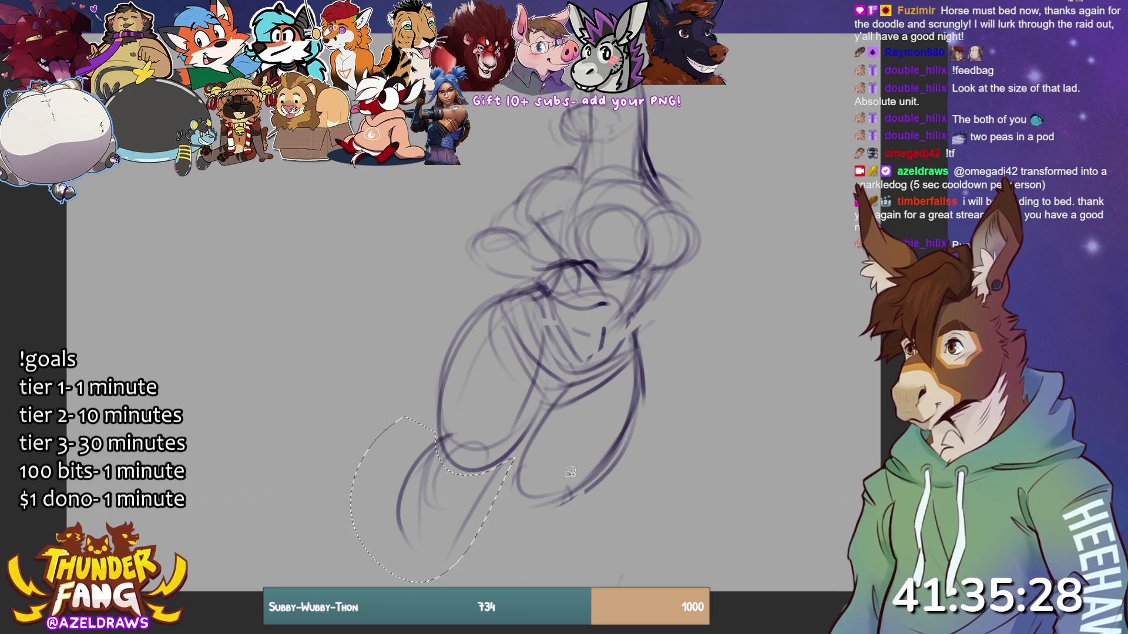
key(ctrl+t)
mouse_move(537, 527)
mouse_down()
mouse_move(464, 564)
mouse_move(414, 558)
mouse_up()
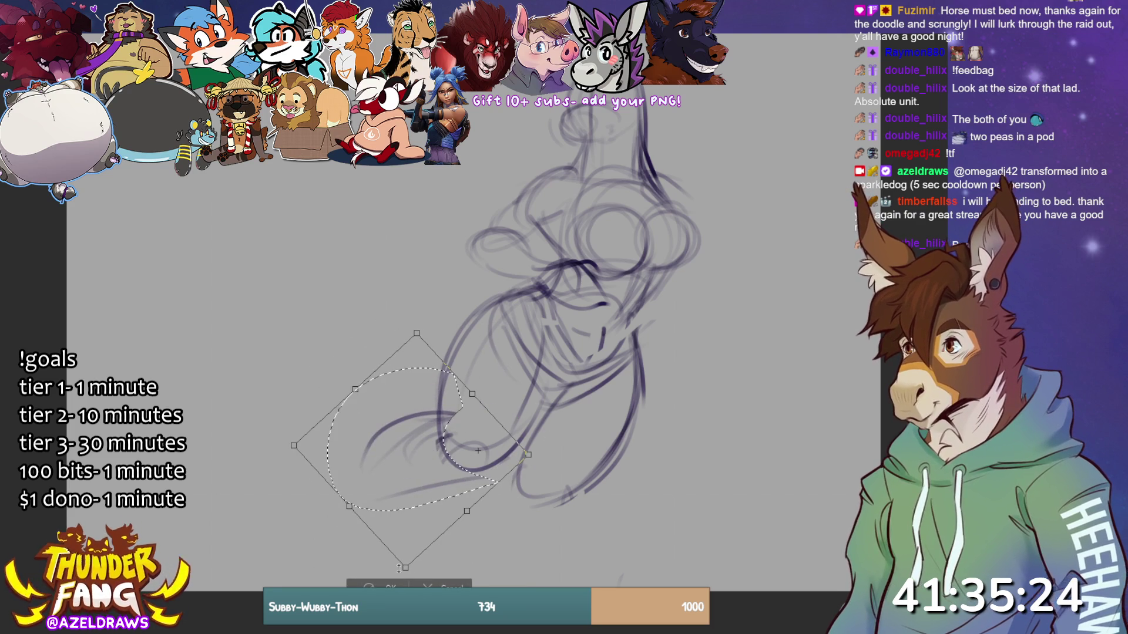
key(Return)
click(298, 527)
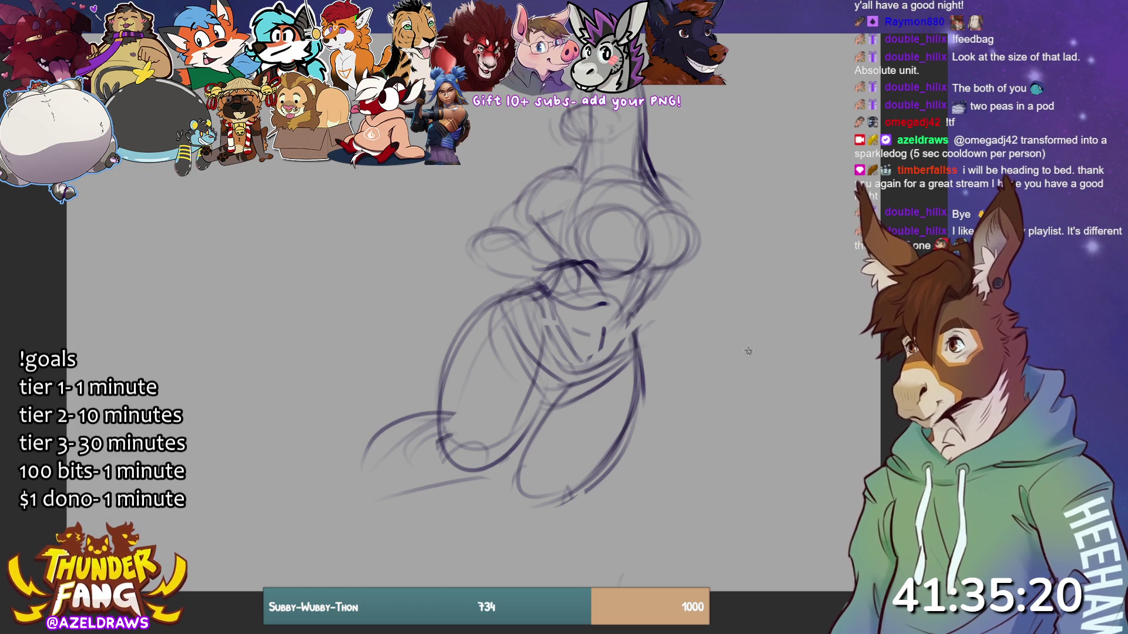
mouse_move(749, 293)
mouse_down()
mouse_move(734, 296)
mouse_move(765, 347)
mouse_up()
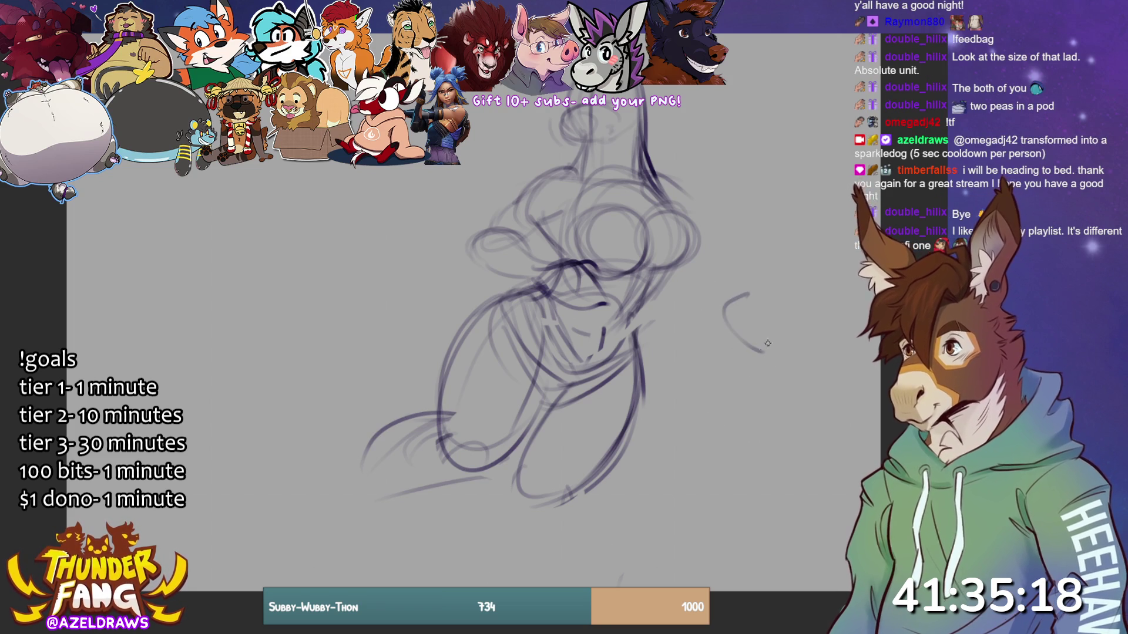
- Sketch an outstretched right arm with a hand, then scale the whole sketch up
key(ctrl+z)
mouse_move(755, 293)
mouse_down()
mouse_move(716, 312)
mouse_move(720, 328)
mouse_move(765, 352)
mouse_move(756, 300)
mouse_up()
mouse_move(700, 264)
mouse_down()
mouse_move(698, 303)
mouse_move(737, 314)
mouse_move(728, 263)
mouse_up()
mouse_move(669, 181)
mouse_down()
mouse_move(694, 214)
mouse_move(680, 226)
mouse_move(703, 286)
mouse_move(692, 269)
mouse_up()
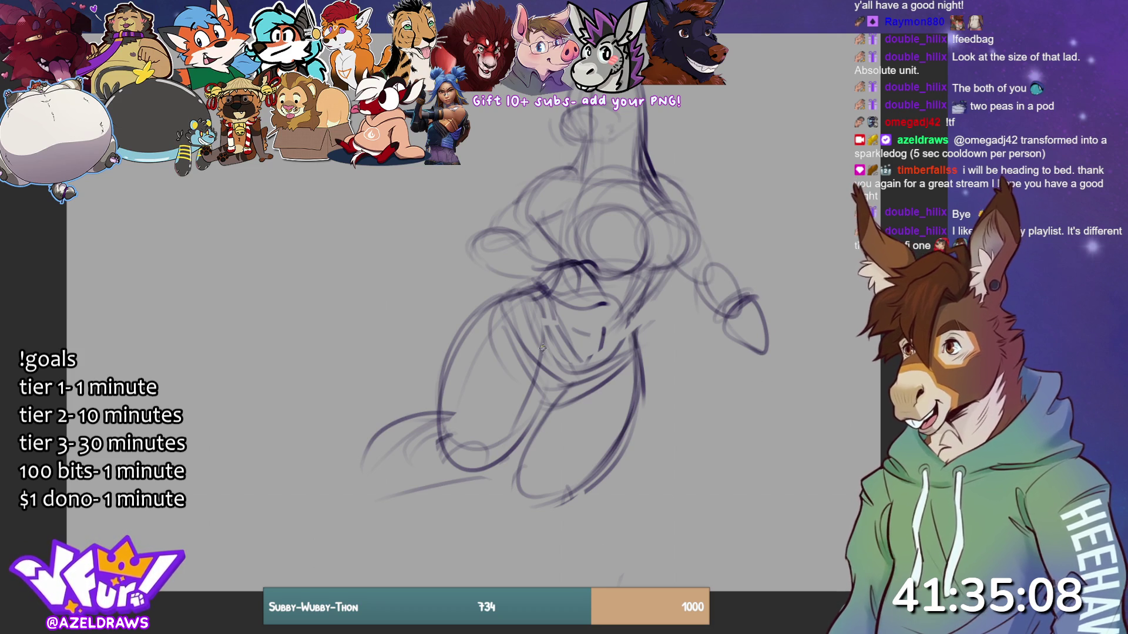
key(ctrl+t)
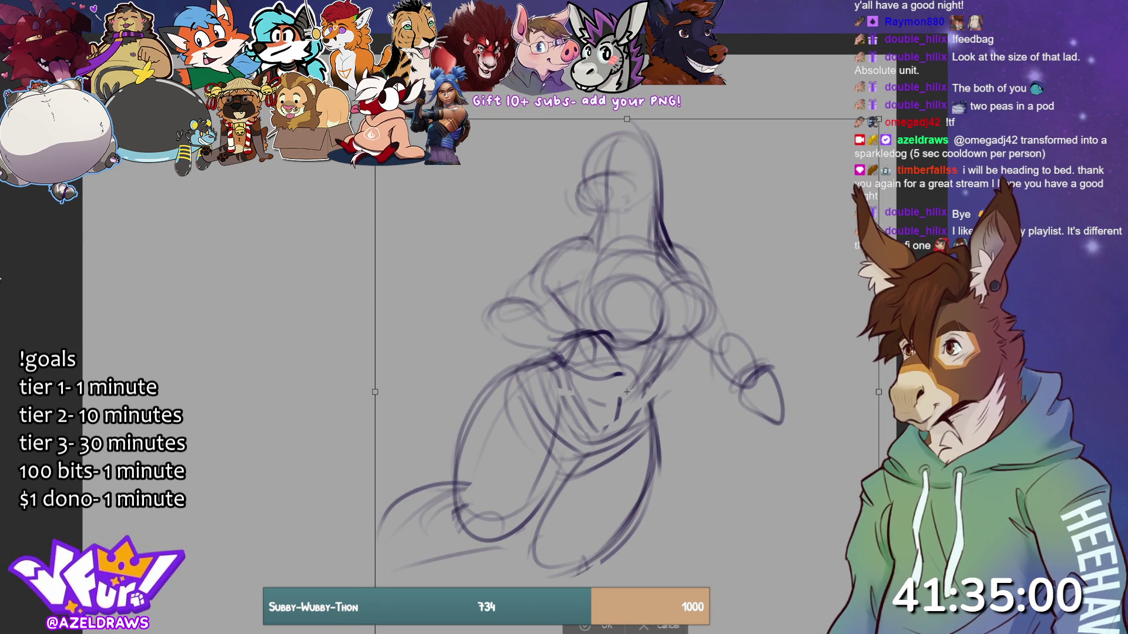
key(Return)
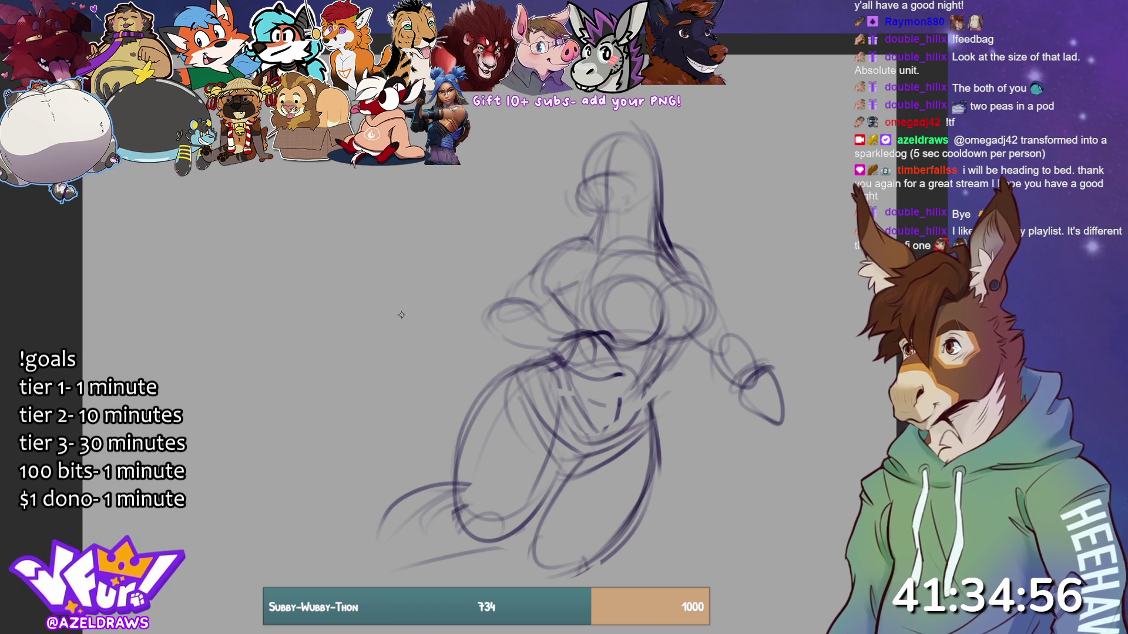
- Draw the dragon head's eye, snout, horn line and spikes down the back of the neck
mouse_move(567, 176)
mouse_down()
mouse_move(569, 206)
mouse_move(583, 214)
mouse_up()
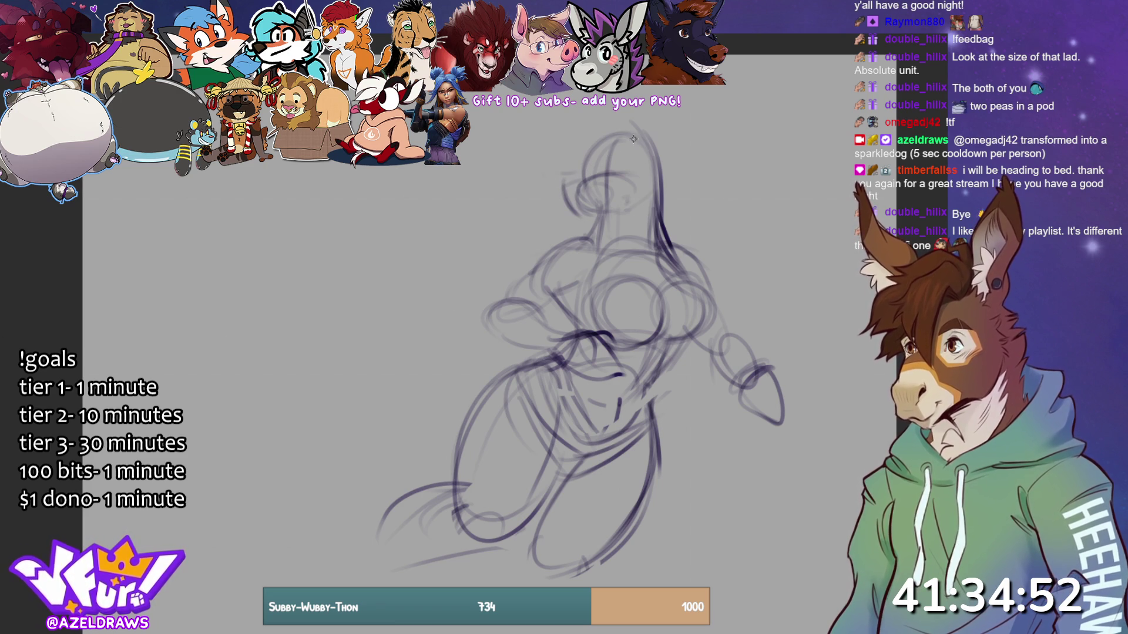
drag(565, 203, 639, 213)
drag(601, 167, 570, 170)
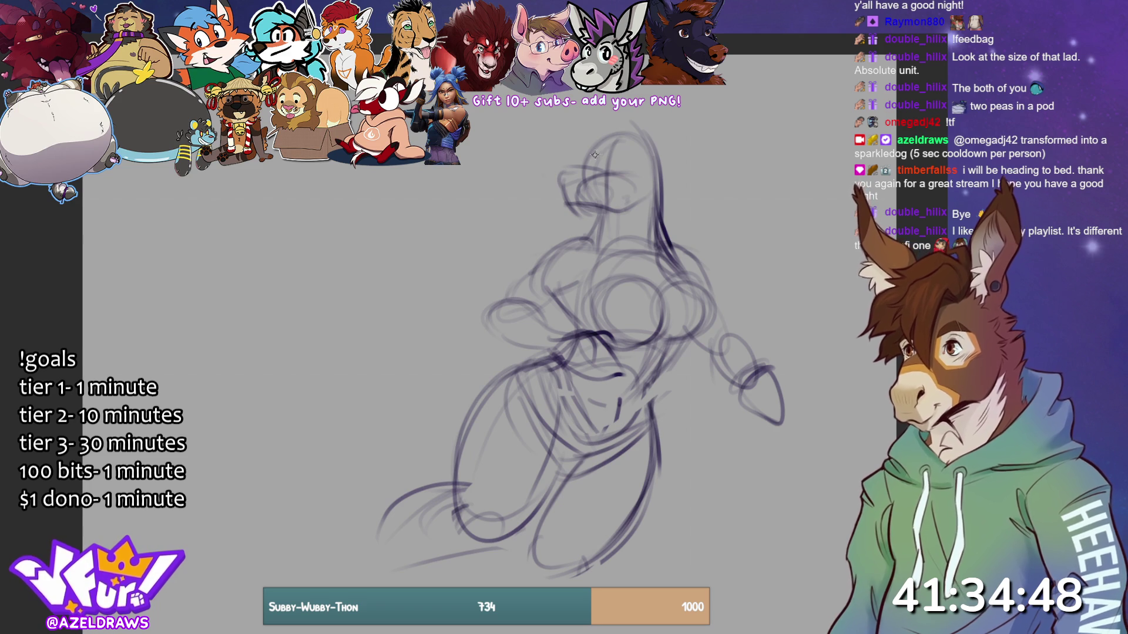
drag(589, 167, 635, 138)
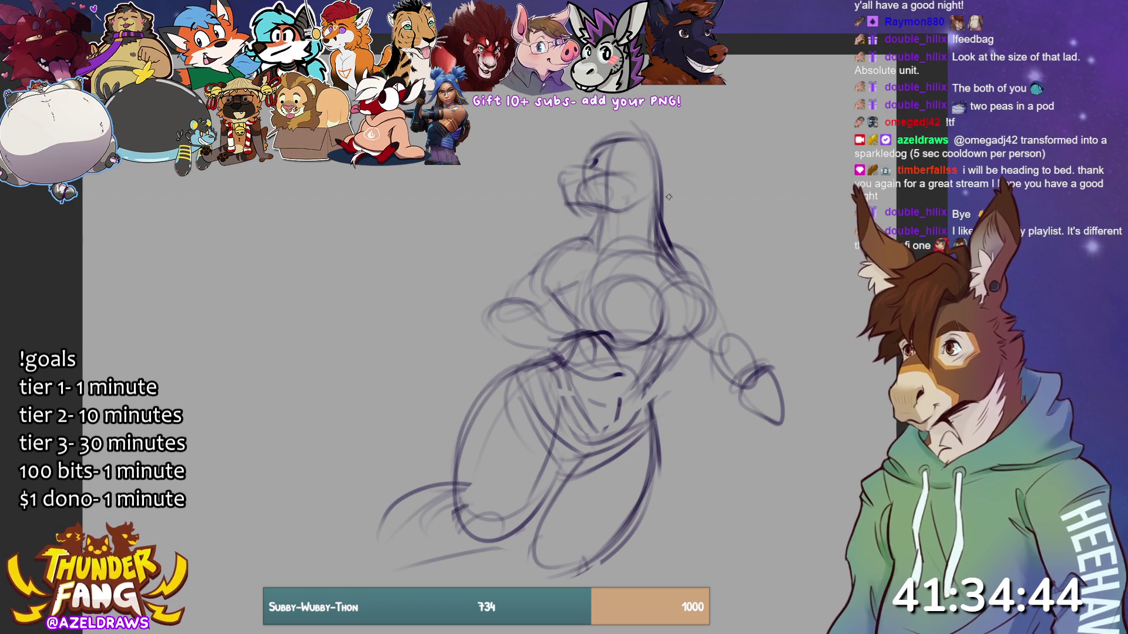
drag(637, 142, 694, 122)
drag(594, 150, 625, 124)
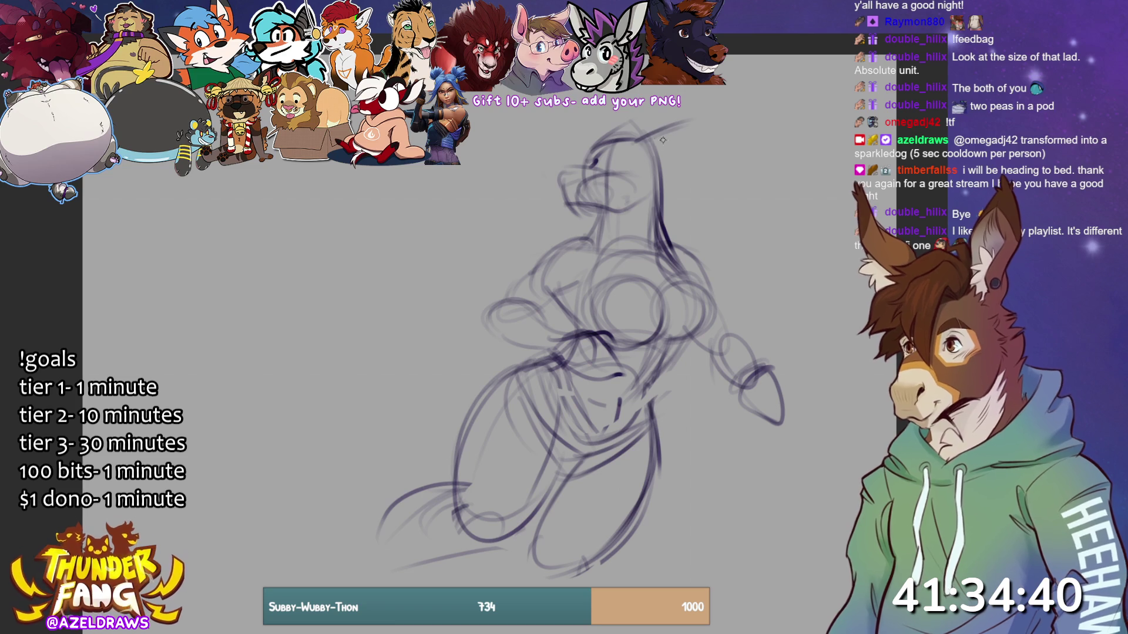
mouse_move(641, 144)
mouse_down()
mouse_move(688, 122)
mouse_move(658, 156)
mouse_move(633, 108)
mouse_move(700, 92)
mouse_move(690, 135)
mouse_up()
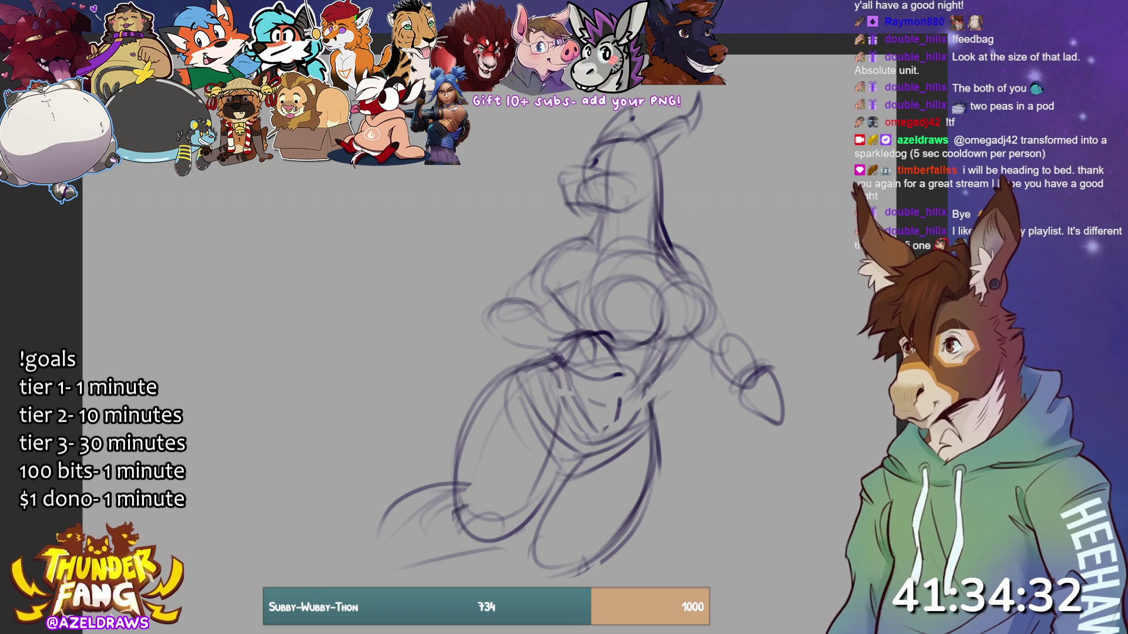
drag(646, 100, 636, 131)
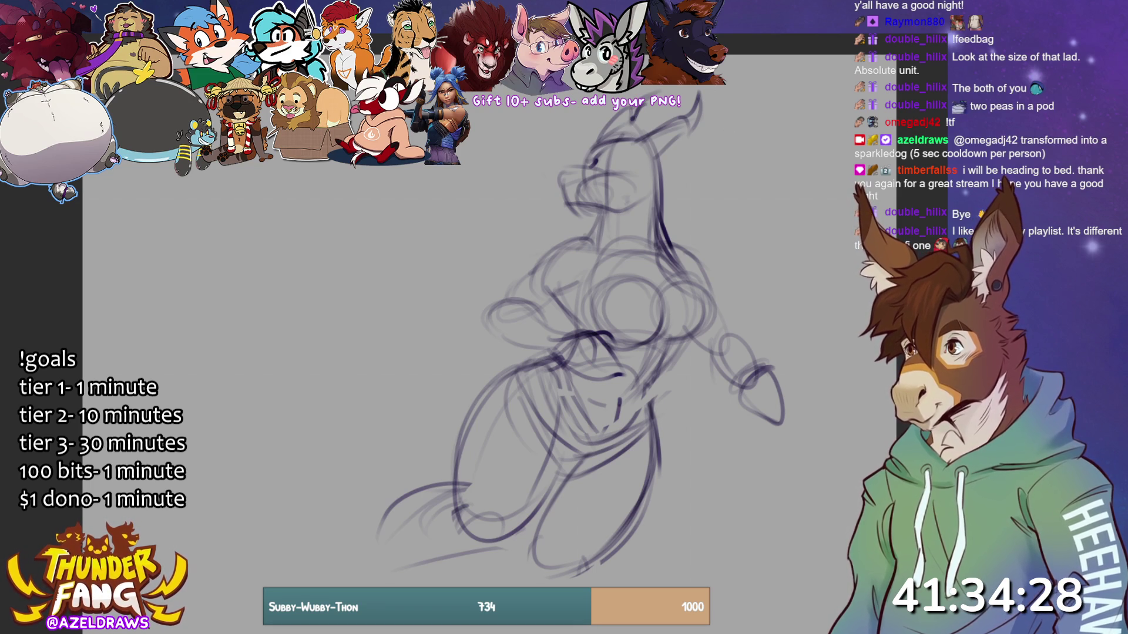
mouse_move(567, 164)
mouse_down()
mouse_move(579, 141)
mouse_move(563, 170)
mouse_move(597, 157)
mouse_up()
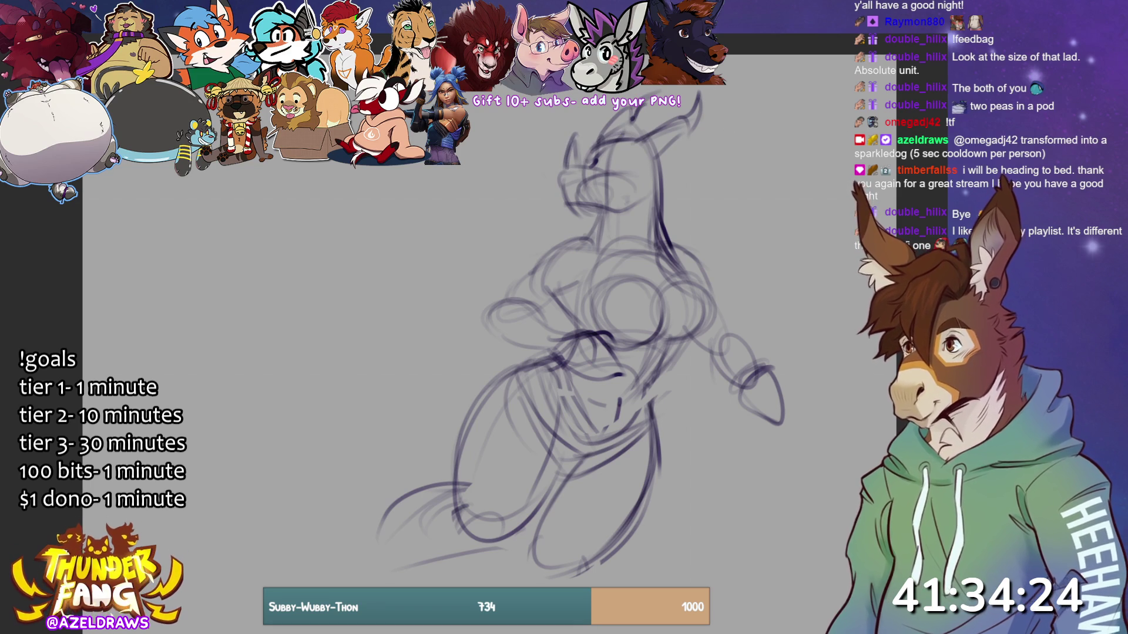
mouse_move(613, 129)
mouse_down()
mouse_move(686, 87)
mouse_move(597, 138)
mouse_move(598, 110)
mouse_move(613, 138)
mouse_move(618, 116)
mouse_move(646, 106)
mouse_up()
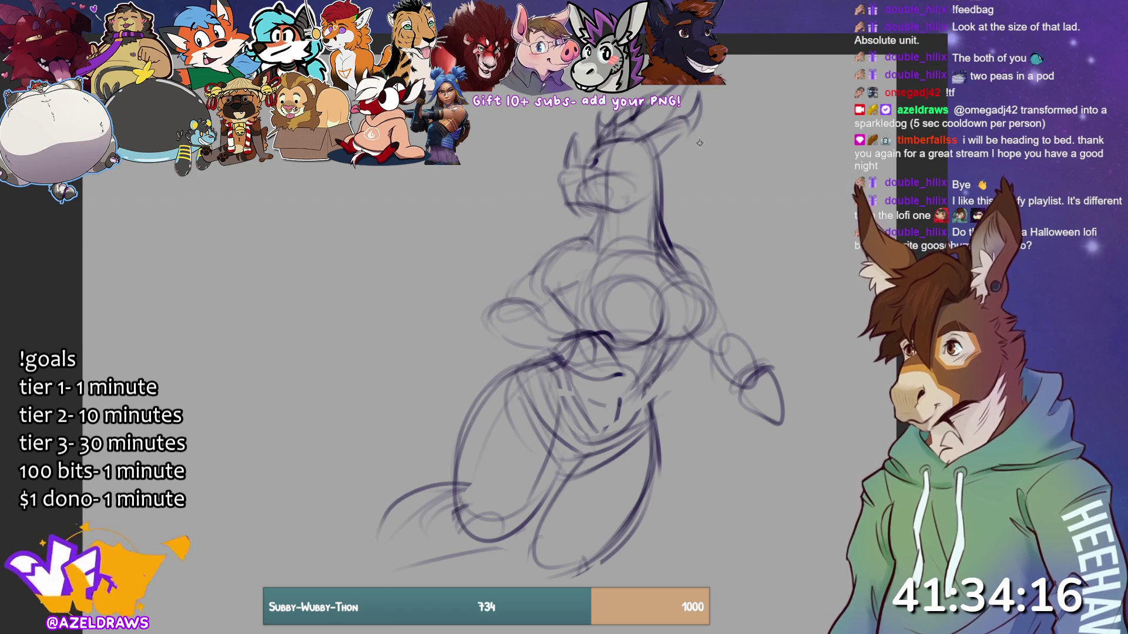
drag(665, 150, 657, 230)
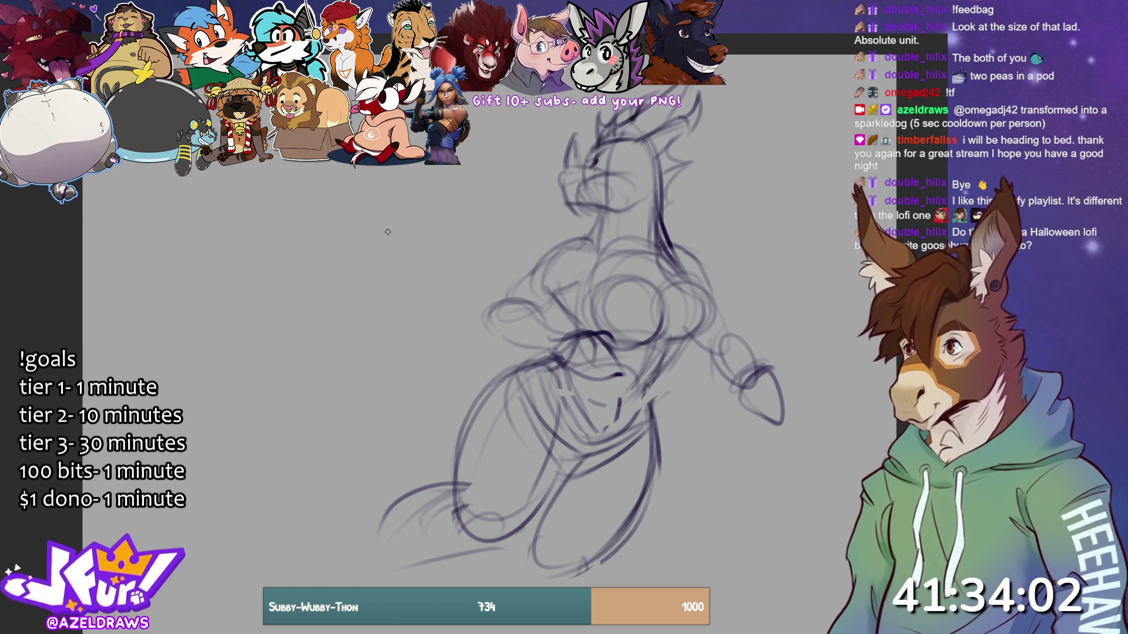
- Sketch an upraised arm on the left reaching toward the body
mouse_move(380, 208)
mouse_down()
mouse_move(446, 345)
mouse_move(472, 352)
mouse_move(552, 330)
mouse_up()
drag(461, 335, 552, 296)
drag(449, 305, 440, 352)
mouse_move(383, 205)
mouse_down()
mouse_move(450, 288)
mouse_move(467, 343)
mouse_up()
mouse_move(411, 225)
mouse_down()
mouse_move(359, 168)
mouse_move(370, 197)
mouse_move(363, 170)
mouse_move(146, 347)
mouse_up()
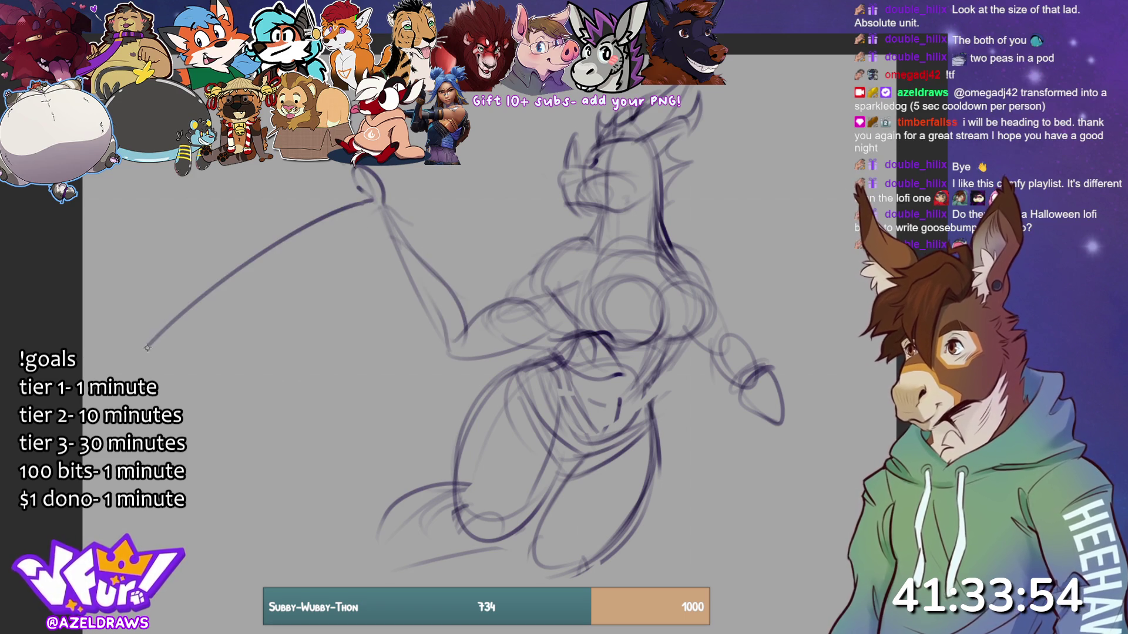
- Sketch bat-like wings on both sides, with membrane lines and a long top edge
mouse_move(375, 225)
mouse_down()
mouse_move(329, 278)
mouse_move(291, 569)
mouse_up()
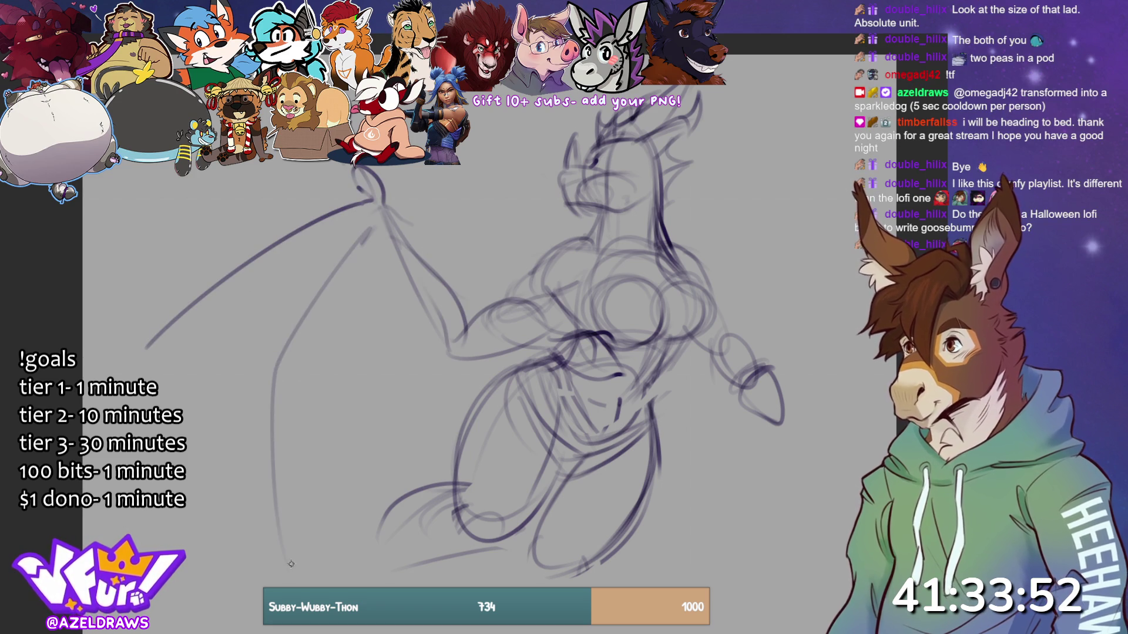
mouse_move(292, 532)
mouse_down()
mouse_move(316, 435)
mouse_move(446, 359)
mouse_up()
drag(134, 378, 210, 355)
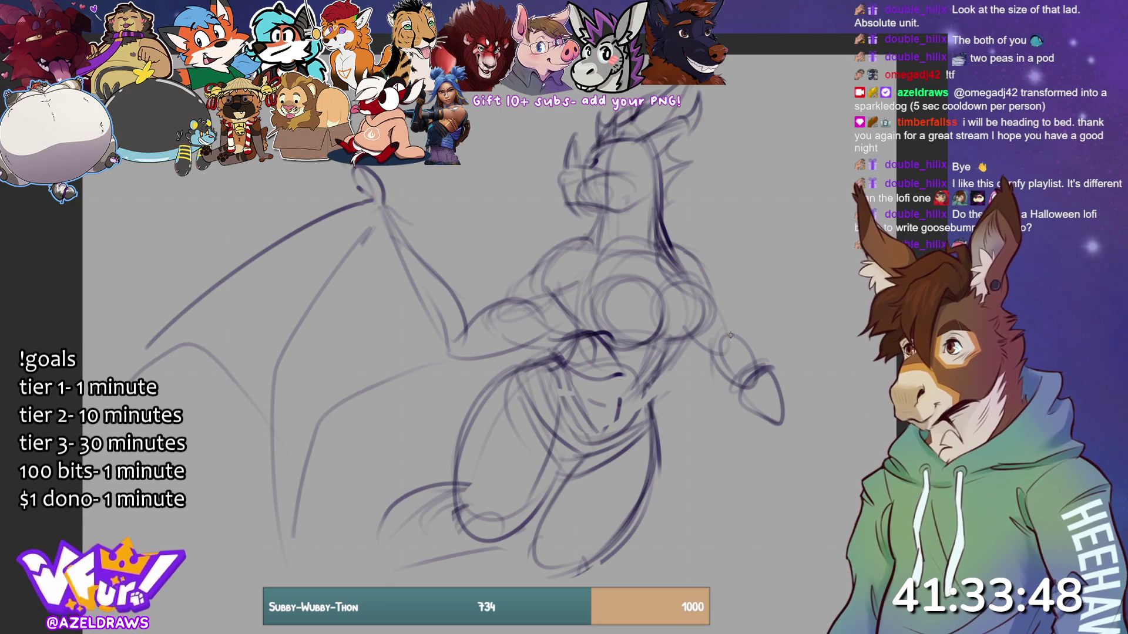
mouse_move(699, 255)
mouse_down()
mouse_move(737, 241)
mouse_move(784, 144)
mouse_move(758, 123)
mouse_move(832, 254)
mouse_up()
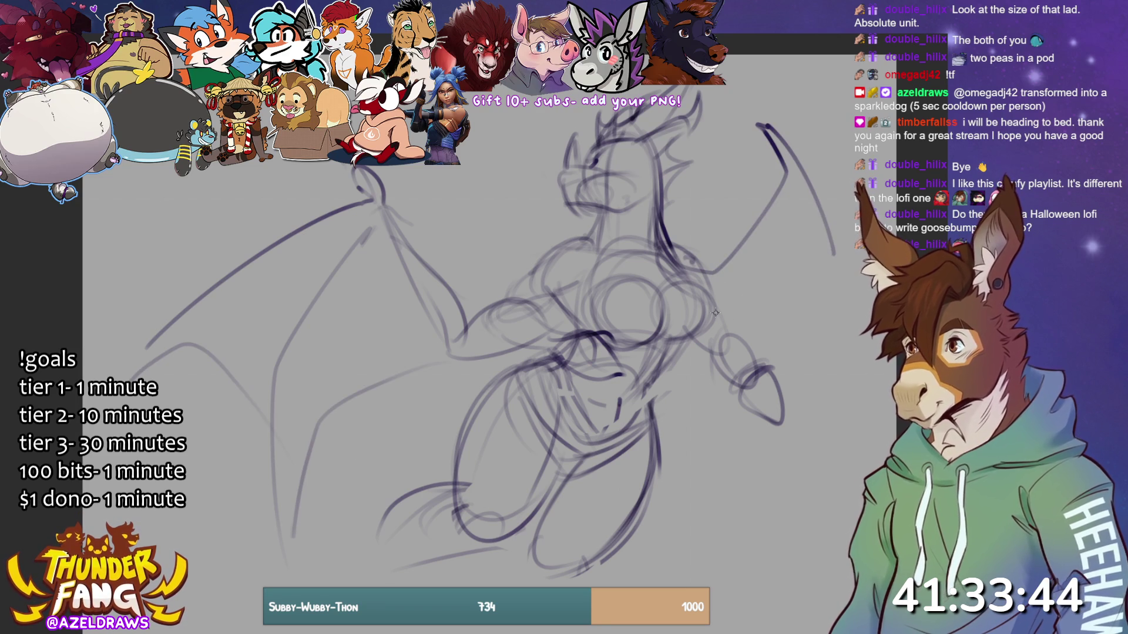
mouse_move(746, 284)
mouse_down()
mouse_move(793, 176)
mouse_move(833, 267)
mouse_up()
mouse_move(818, 251)
mouse_down()
mouse_move(834, 262)
mouse_move(752, 266)
mouse_move(710, 317)
mouse_up()
drag(836, 272, 711, 297)
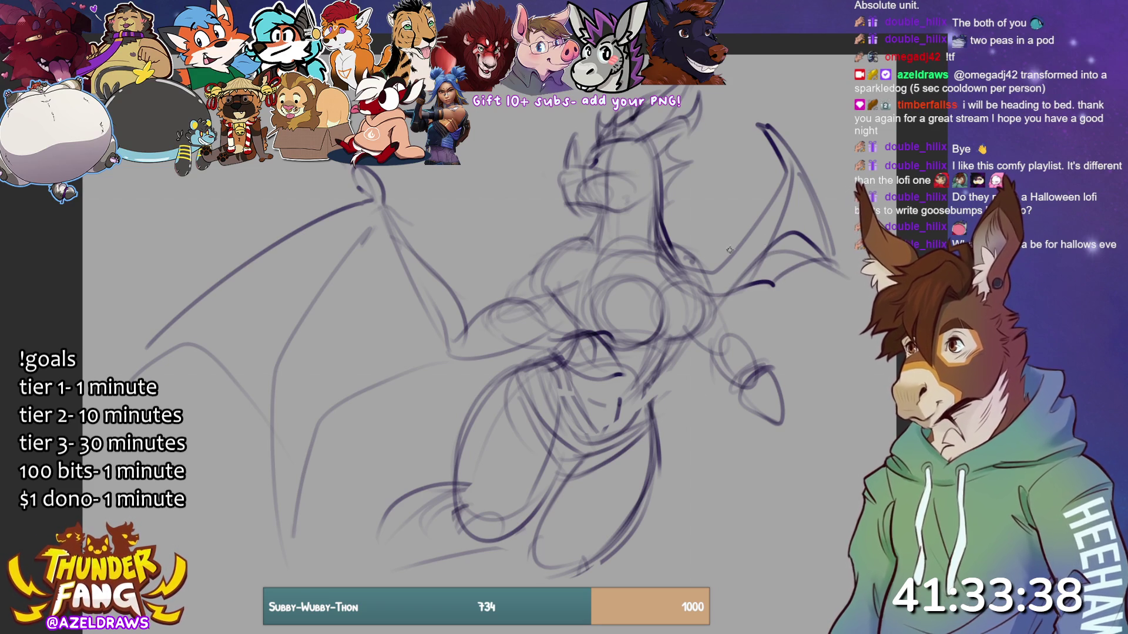
key(ctrl+z)
key(ctrl+z)
key(ctrl+z)
key(ctrl+z)
mouse_move(769, 256)
mouse_down()
mouse_move(815, 189)
mouse_move(843, 170)
mouse_move(840, 147)
mouse_move(791, 178)
mouse_up()
mouse_move(851, 117)
mouse_down()
mouse_move(805, 133)
mouse_move(699, 121)
mouse_up()
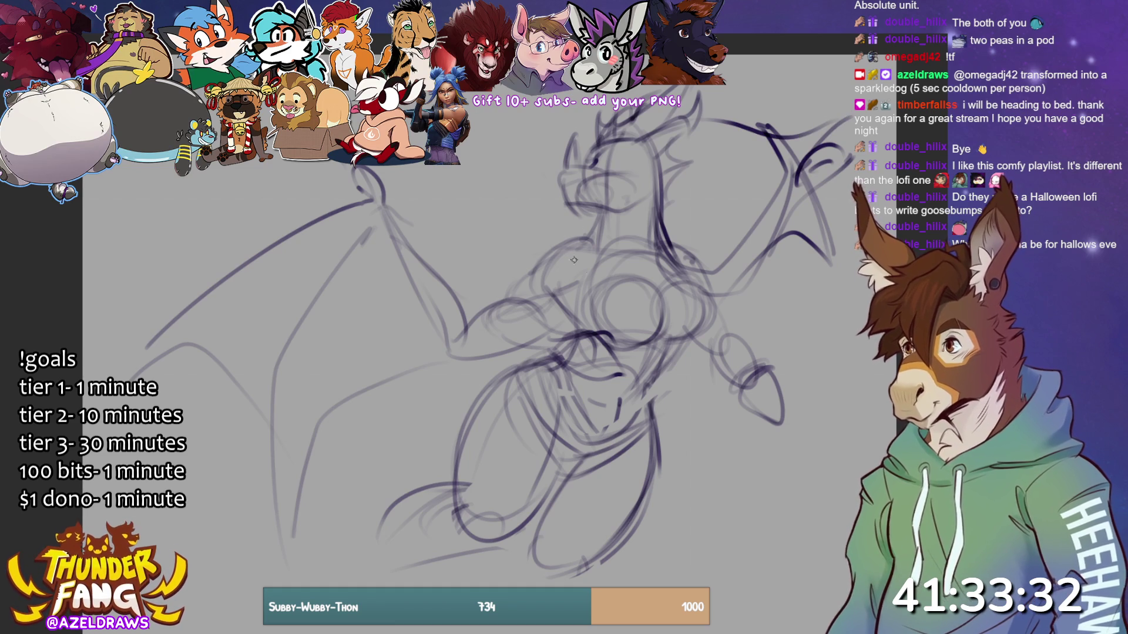
- Add a chest and neck curve and darken lines along the bottom of the figure
drag(652, 261, 717, 187)
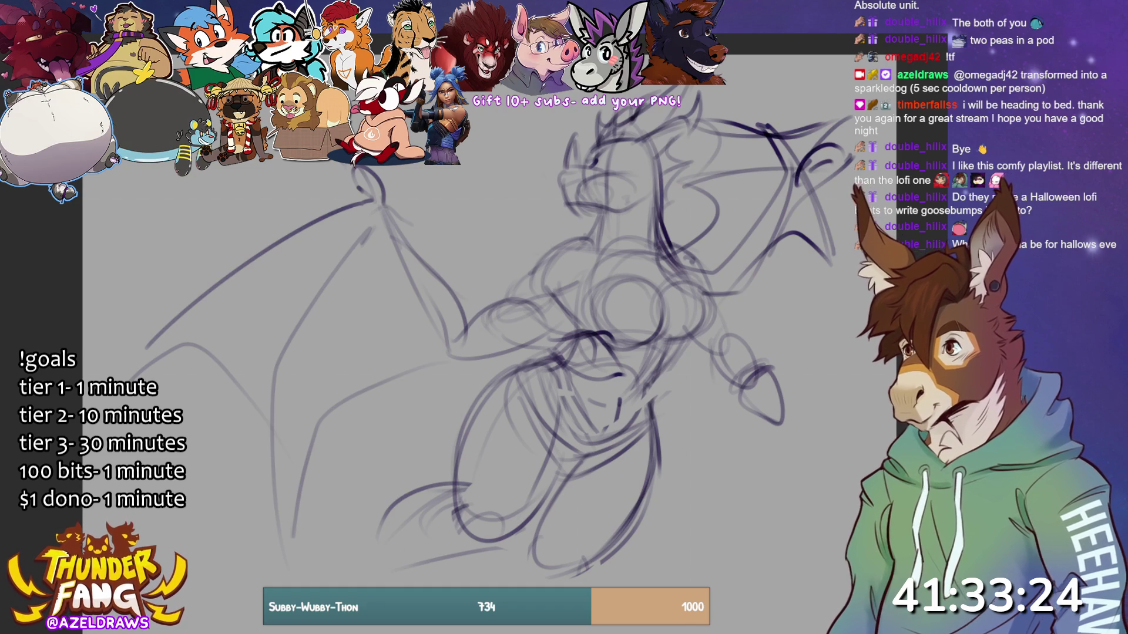
drag(505, 529, 370, 568)
mouse_move(519, 544)
mouse_down()
mouse_move(572, 555)
mouse_move(654, 449)
mouse_up()
drag(578, 555, 502, 567)
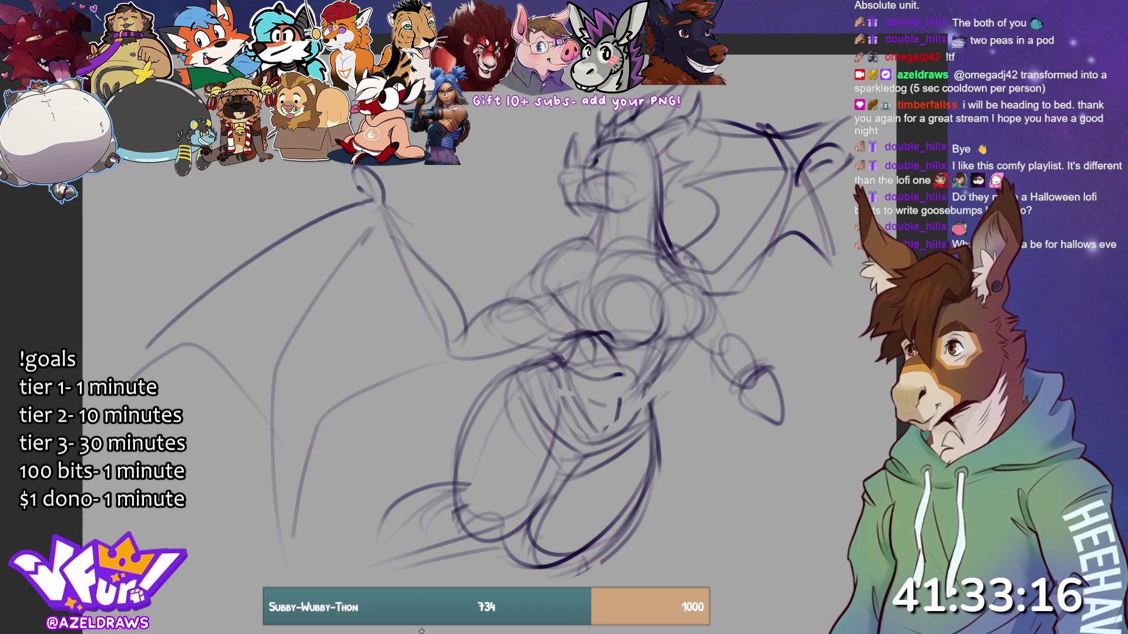
- Darken the dragon's eye, cheek and muzzle lines
mouse_move(635, 160)
mouse_down()
mouse_move(628, 174)
mouse_move(618, 161)
mouse_move(617, 180)
mouse_up()
drag(656, 172, 661, 177)
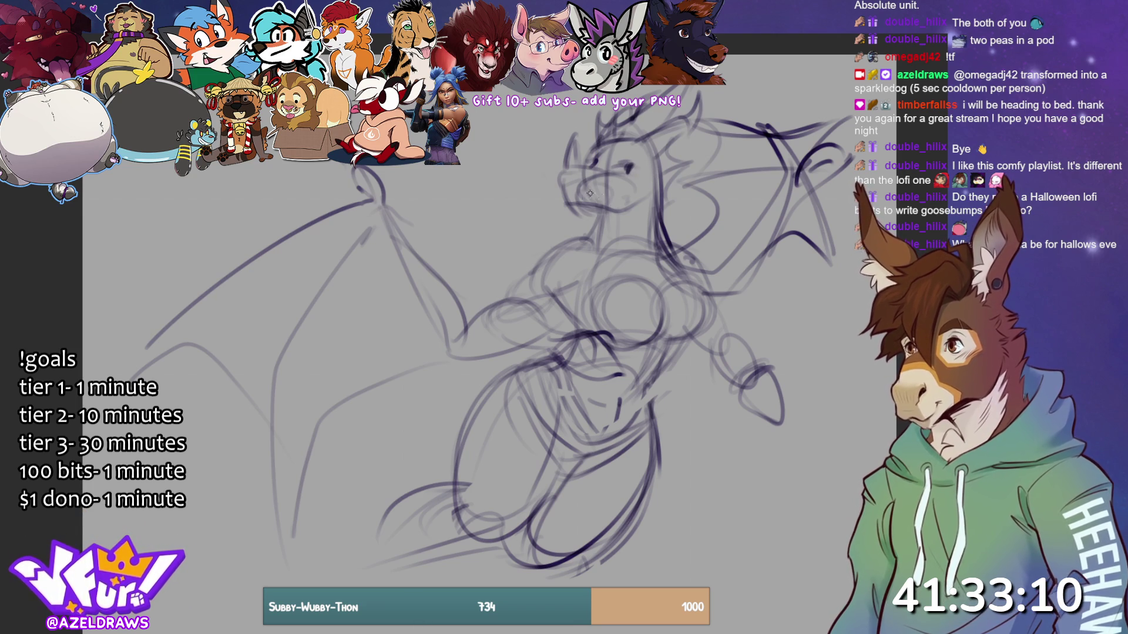
mouse_move(599, 197)
mouse_down()
mouse_move(569, 197)
mouse_move(614, 199)
mouse_up()
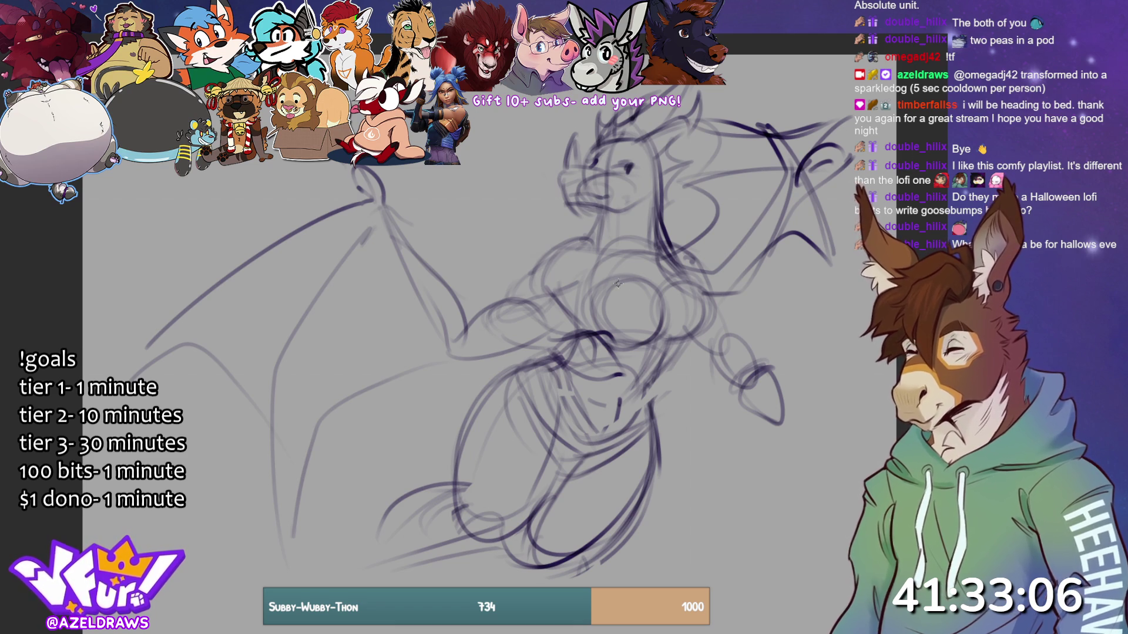
drag(592, 189, 569, 203)
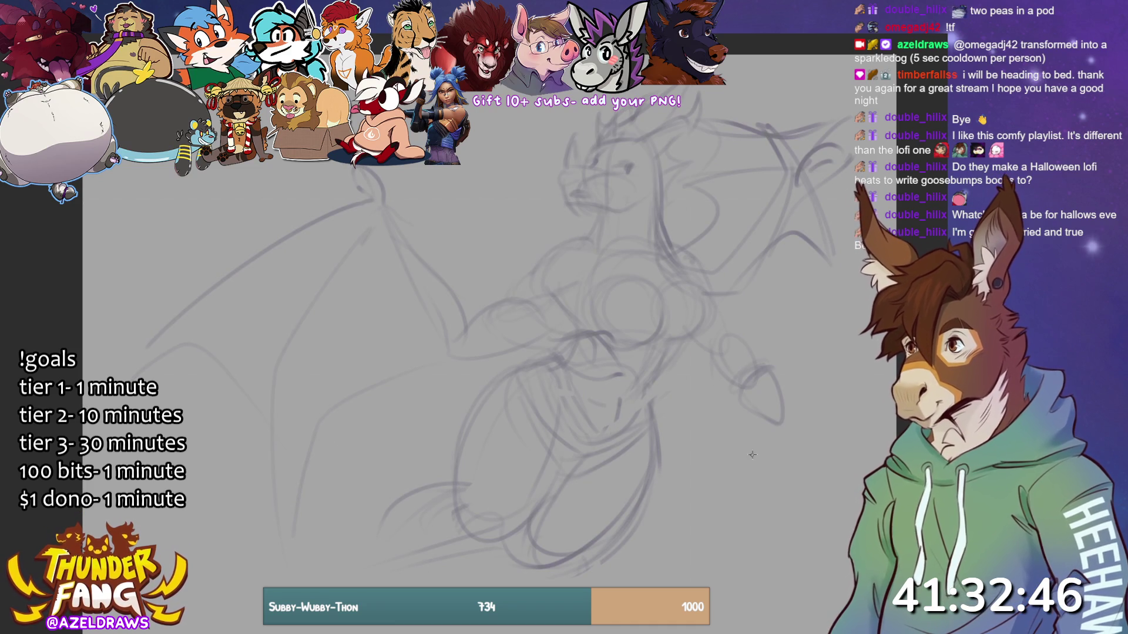
- Trace a clean line along the dragon's muzzle
mouse_move(566, 208)
mouse_down()
mouse_move(614, 215)
mouse_move(640, 196)
mouse_move(583, 244)
mouse_up()
- Ink the neck lines, chest and bent arm with its forearm across the chest
drag(660, 163, 653, 252)
drag(656, 211, 674, 271)
mouse_move(637, 209)
mouse_down()
mouse_move(626, 235)
mouse_move(533, 279)
mouse_up()
mouse_move(592, 241)
mouse_down()
mouse_move(535, 275)
mouse_move(552, 295)
mouse_move(520, 280)
mouse_move(493, 316)
mouse_up()
mouse_move(561, 292)
mouse_down()
mouse_move(537, 310)
mouse_move(573, 289)
mouse_move(579, 318)
mouse_move(582, 290)
mouse_up()
mouse_move(515, 302)
mouse_down()
mouse_move(485, 316)
mouse_move(558, 346)
mouse_move(562, 332)
mouse_move(601, 336)
mouse_move(594, 369)
mouse_move(619, 349)
mouse_move(618, 376)
mouse_move(624, 357)
mouse_move(605, 348)
mouse_move(614, 377)
mouse_up()
- Draw the hand's finger lines, undoing and redrawing them once
drag(617, 366, 590, 372)
key(ctrl+z)
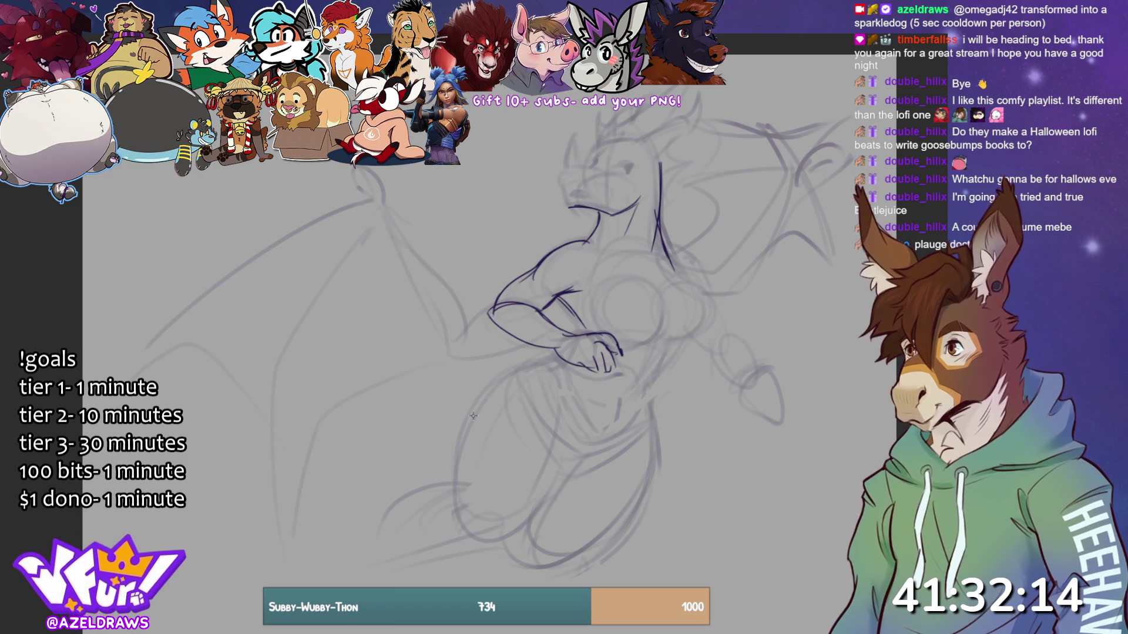
key(ctrl+z)
key(ctrl+z)
key(ctrl+z)
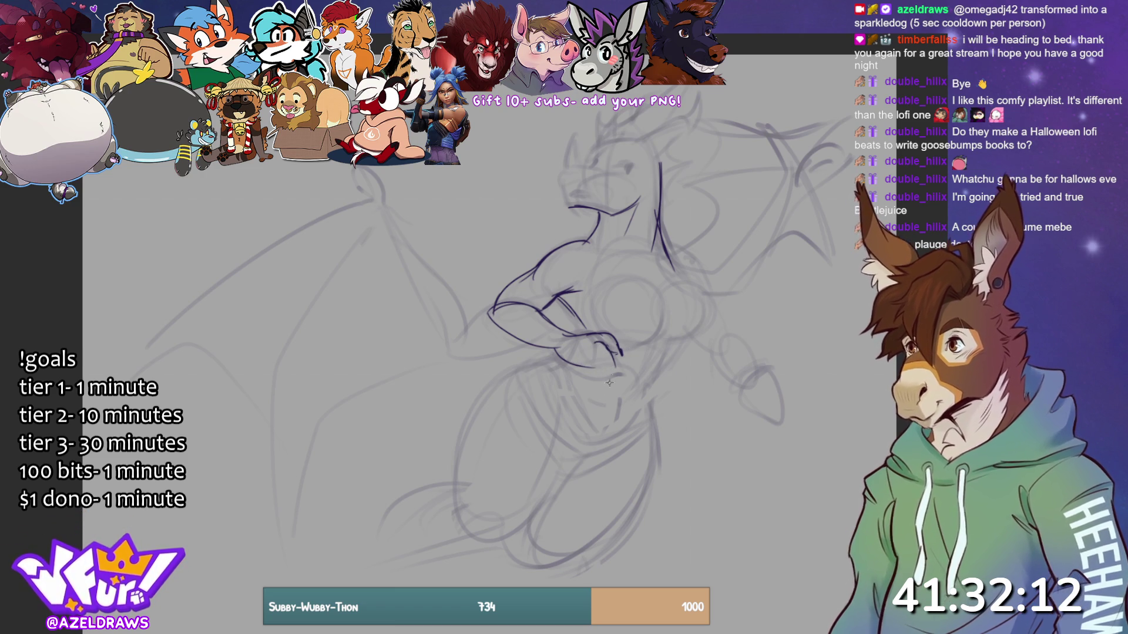
mouse_move(600, 359)
mouse_down()
mouse_move(610, 373)
mouse_move(577, 371)
mouse_up()
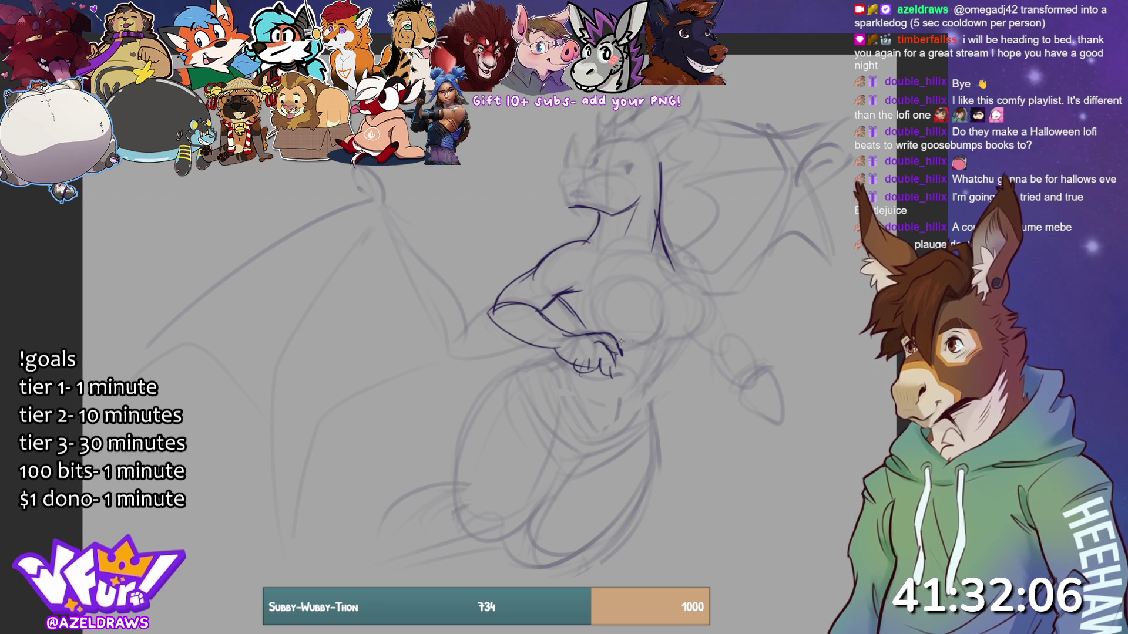
- Ink the two chest arcs, shoulder line and the side down to the waist
mouse_move(617, 339)
mouse_down()
mouse_move(660, 318)
mouse_move(649, 292)
mouse_move(653, 332)
mouse_up()
mouse_move(688, 292)
mouse_down()
mouse_move(669, 280)
mouse_move(702, 332)
mouse_move(662, 343)
mouse_up()
key(ctrl+z)
key(ctrl+z)
key(ctrl+z)
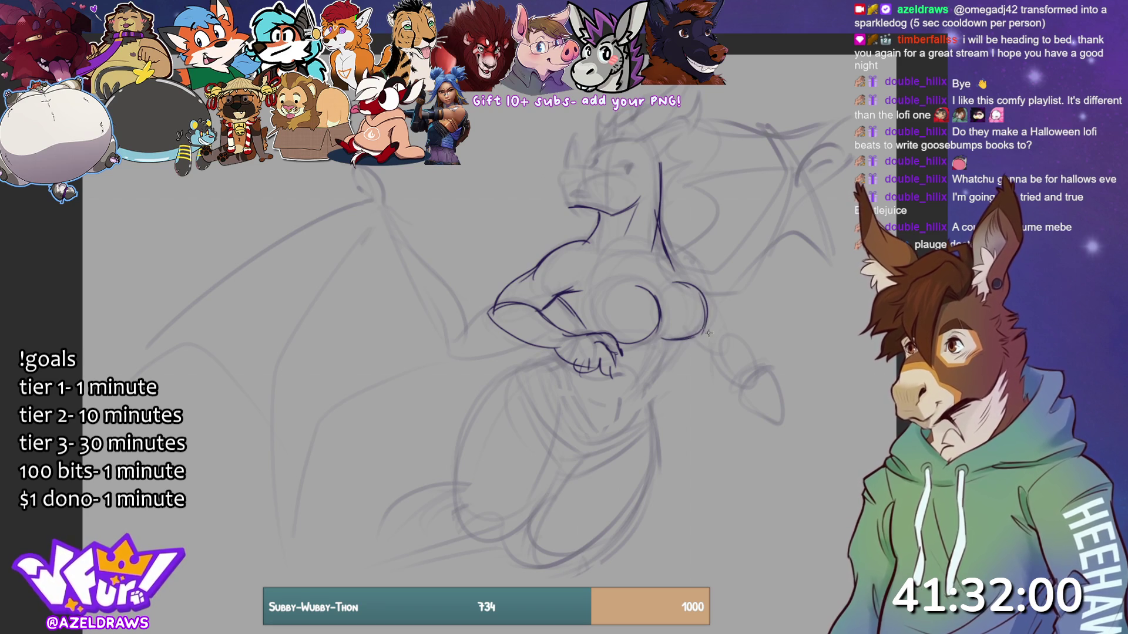
key(ctrl+z)
key(ctrl+z)
mouse_move(658, 294)
mouse_down()
mouse_move(659, 319)
mouse_move(631, 345)
mouse_move(646, 339)
mouse_up()
mouse_move(611, 285)
mouse_down()
mouse_move(590, 312)
mouse_move(608, 336)
mouse_up()
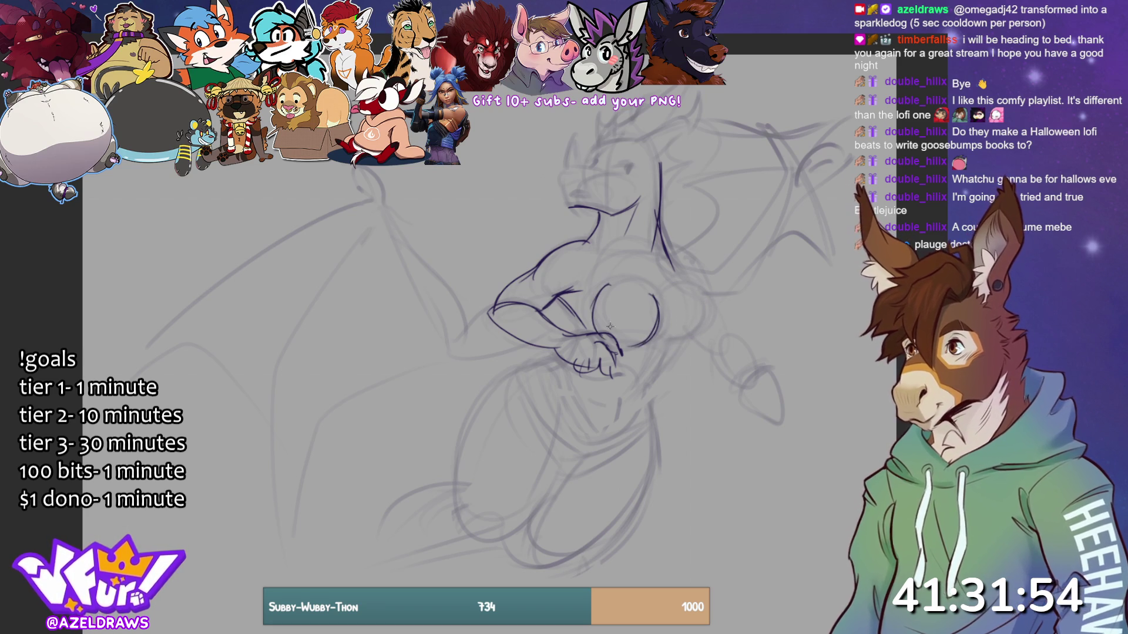
drag(631, 288, 665, 297)
mouse_move(661, 335)
mouse_down()
mouse_move(690, 340)
mouse_move(710, 312)
mouse_move(696, 336)
mouse_move(707, 291)
mouse_up()
drag(664, 255, 695, 283)
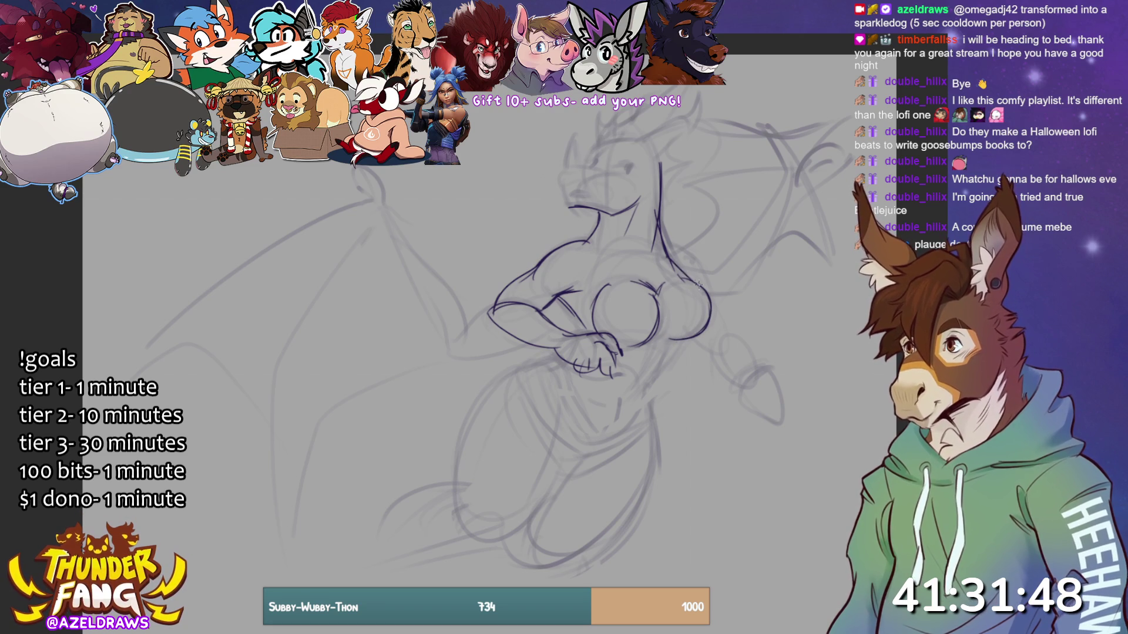
mouse_move(684, 336)
mouse_down()
mouse_move(645, 387)
mouse_move(641, 421)
mouse_up()
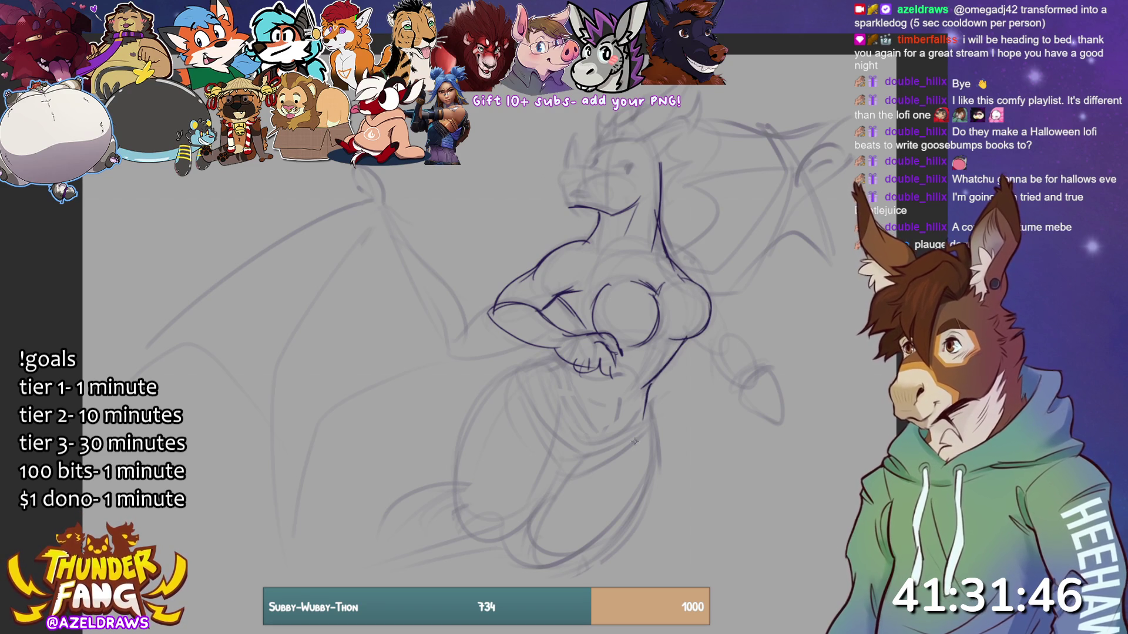
- Add strokes beside the hand and along the lower side, removing a stray one
drag(567, 358, 535, 362)
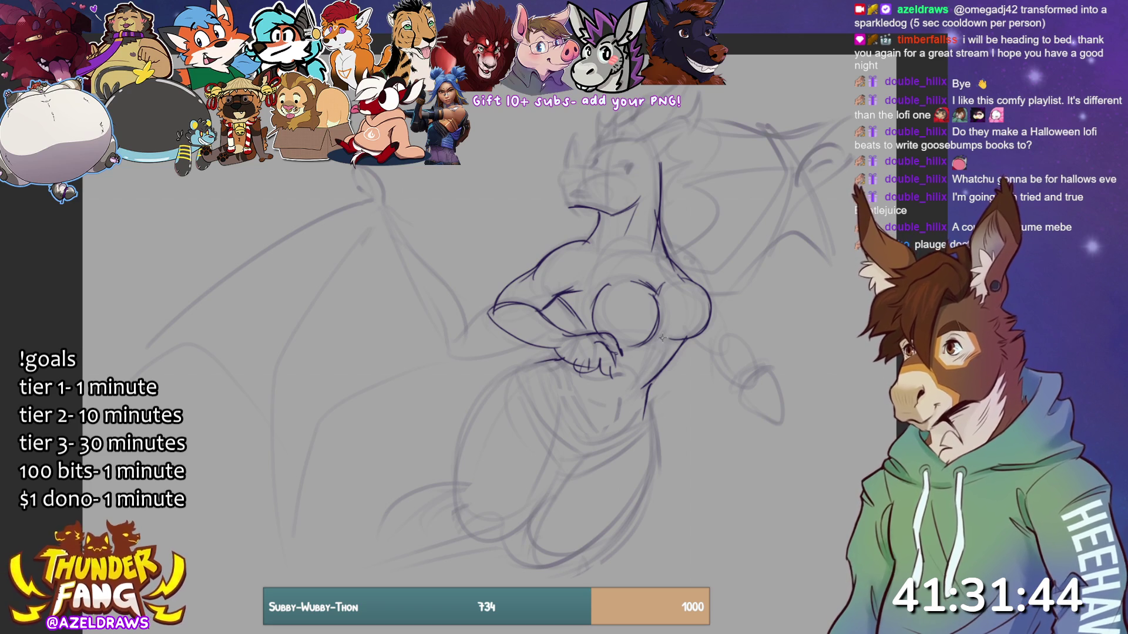
drag(634, 382, 615, 419)
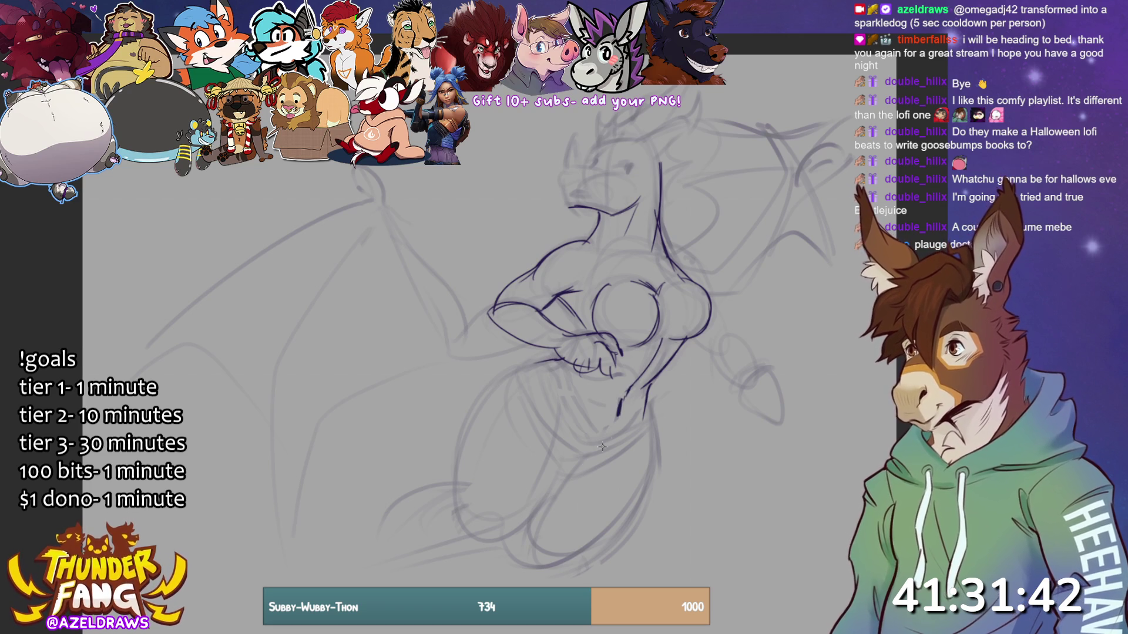
drag(523, 368, 458, 416)
key(ctrl+z)
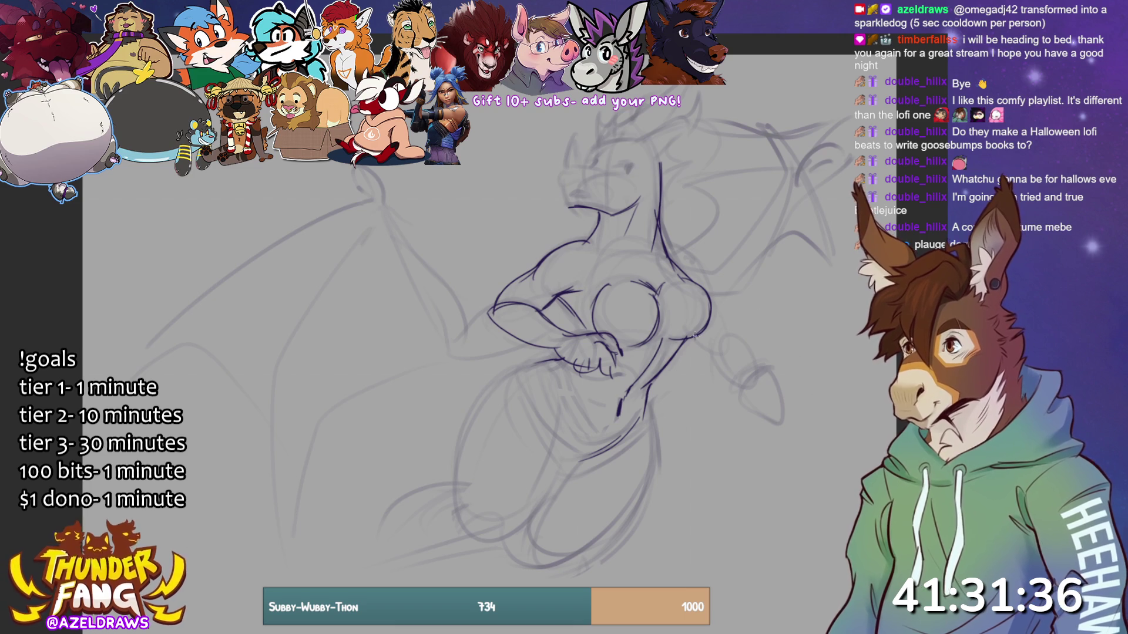
- Ink the shoulder, the outstretched right arm with clawed hand, and the left hand's claws
drag(665, 250, 709, 297)
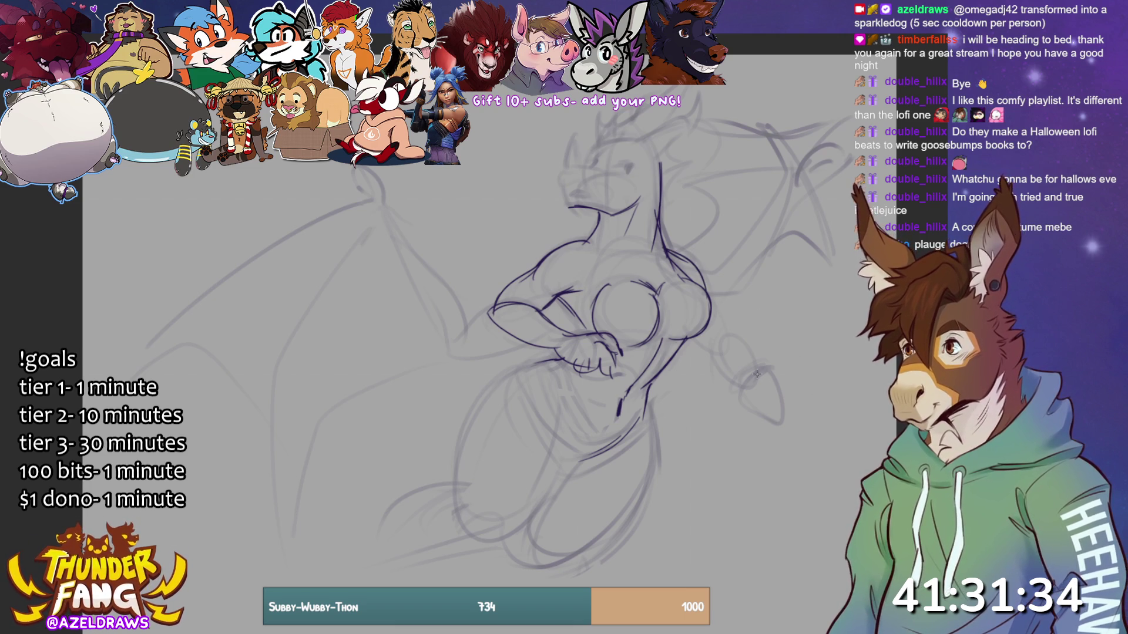
drag(686, 338, 706, 355)
drag(711, 308, 735, 341)
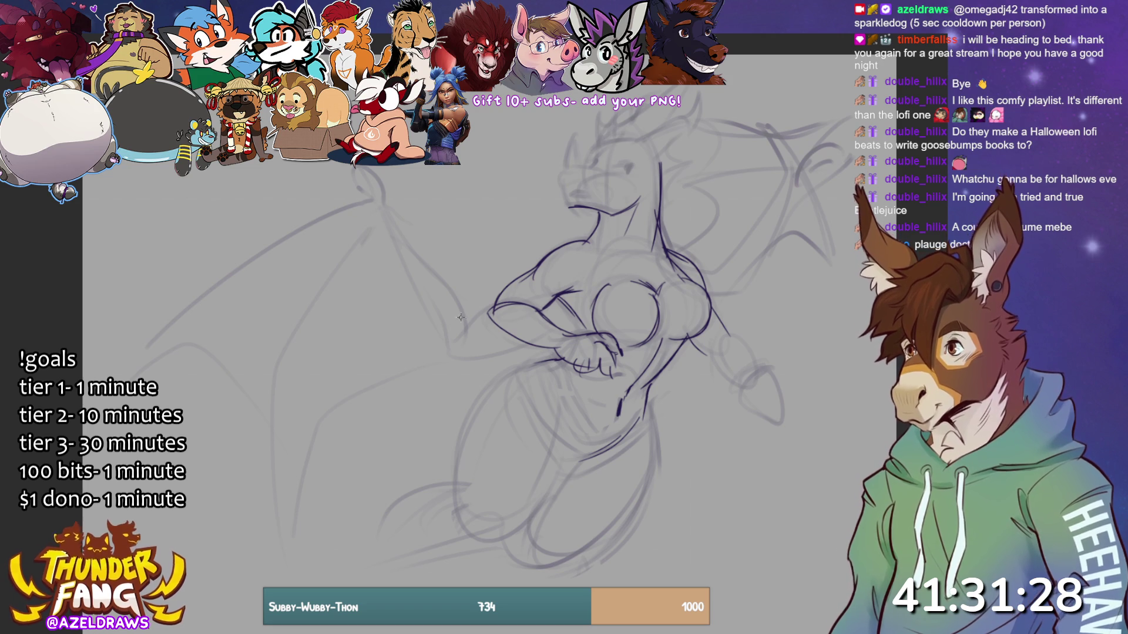
mouse_move(458, 313)
mouse_down()
mouse_move(511, 341)
mouse_move(492, 318)
mouse_up()
mouse_move(727, 333)
mouse_down()
mouse_move(735, 341)
mouse_move(723, 330)
mouse_move(732, 340)
mouse_move(699, 356)
mouse_move(752, 345)
mouse_move(756, 376)
mouse_move(760, 344)
mouse_move(778, 356)
mouse_move(779, 333)
mouse_move(799, 363)
mouse_move(784, 339)
mouse_move(816, 325)
mouse_move(828, 332)
mouse_move(800, 355)
mouse_move(819, 364)
mouse_up()
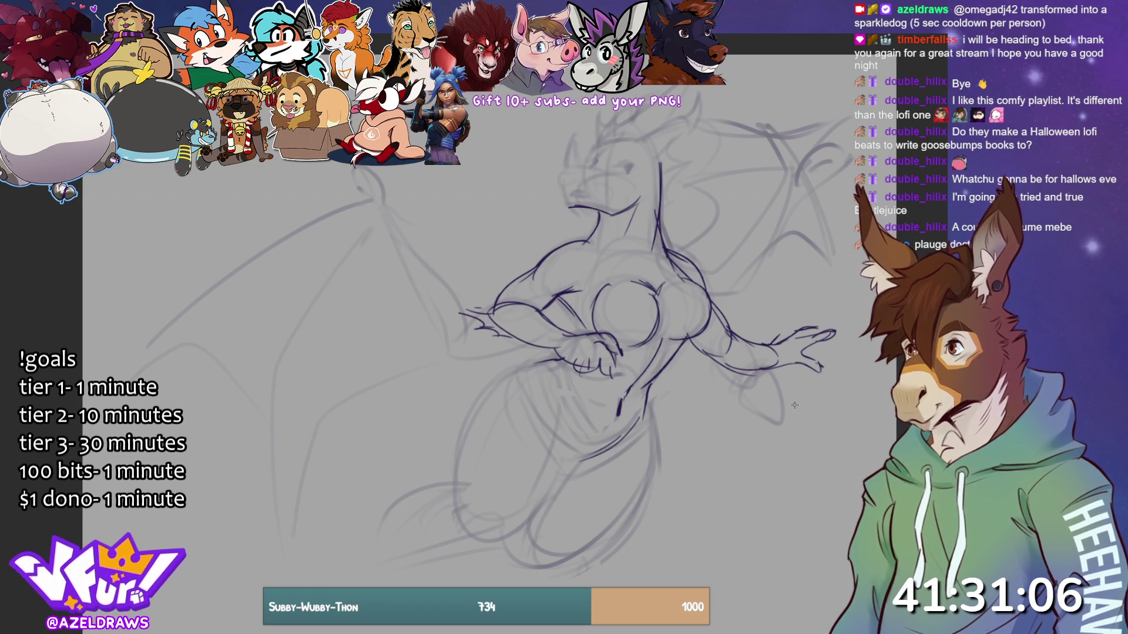
drag(558, 301, 581, 340)
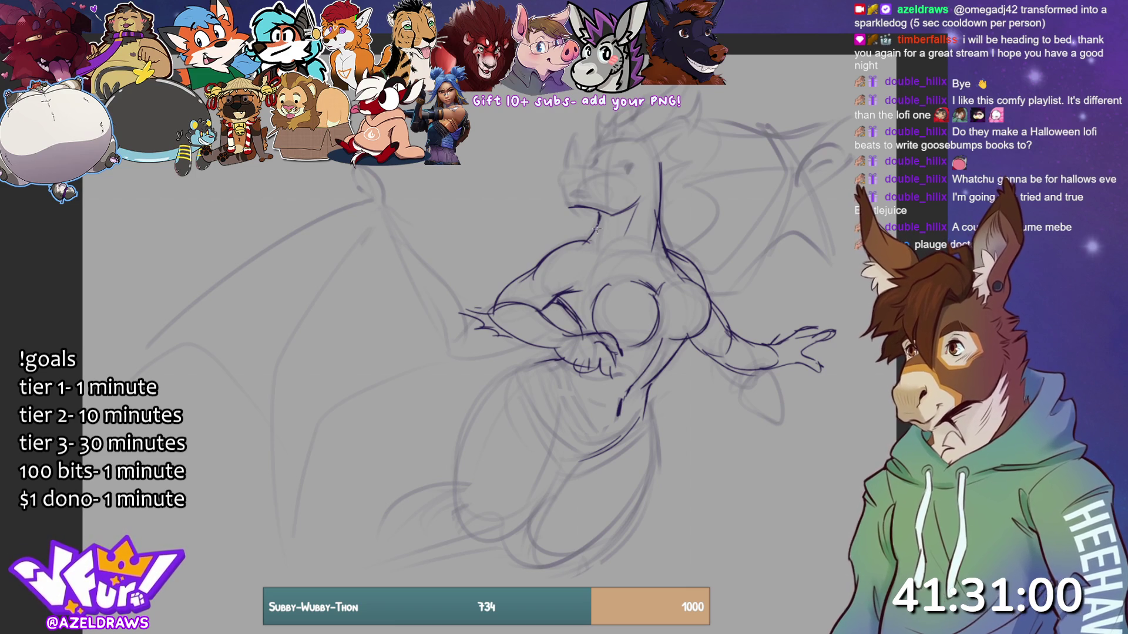
- Ink the front and back neck lines, the belly line and scales, and the neck collar, redoing one collar stroke
drag(604, 211, 603, 284)
drag(657, 234, 694, 292)
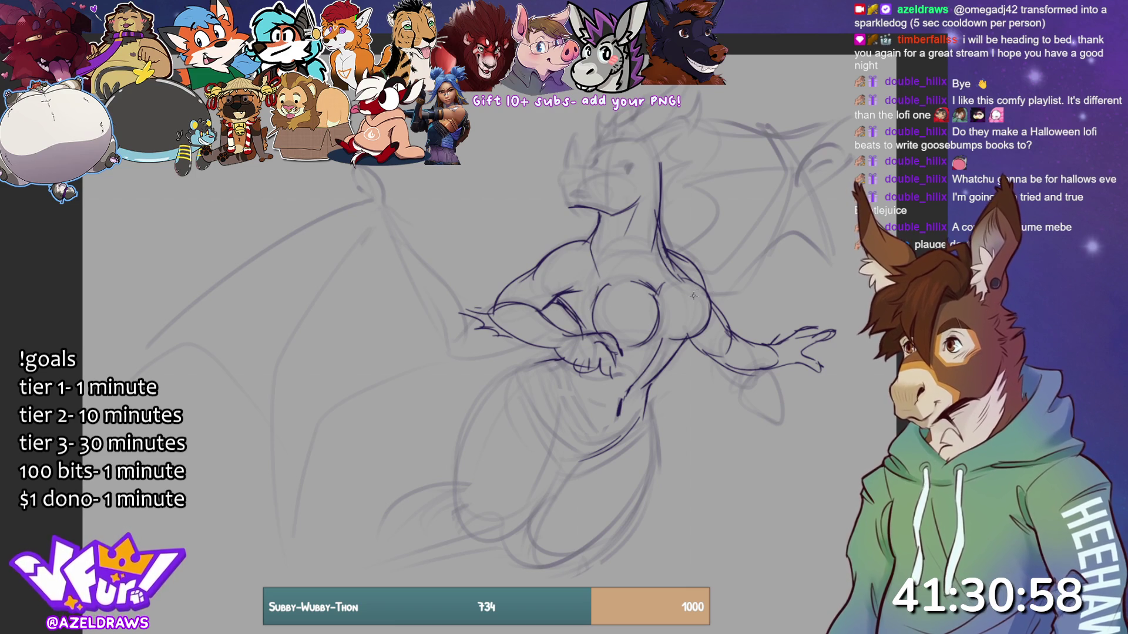
mouse_move(615, 355)
mouse_down()
mouse_move(665, 361)
mouse_move(618, 410)
mouse_up()
drag(621, 410, 637, 415)
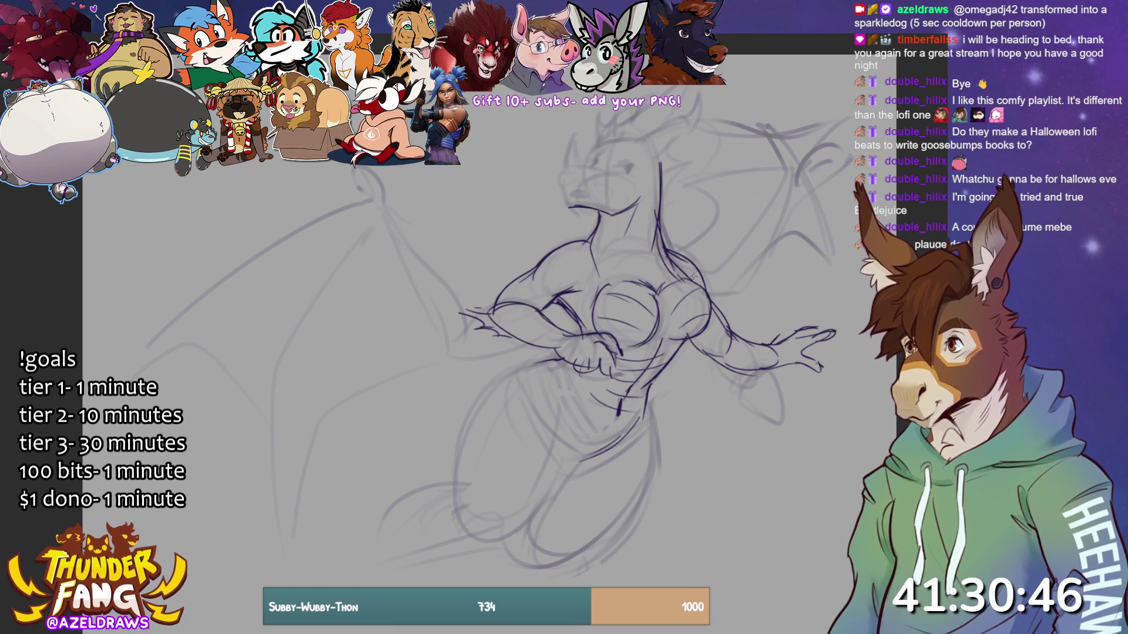
drag(593, 258, 664, 278)
drag(596, 241, 640, 261)
mouse_move(608, 241)
mouse_down()
mouse_move(638, 251)
mouse_move(635, 233)
mouse_move(618, 244)
mouse_up()
key(ctrl+z)
key(ctrl+z)
drag(619, 243, 652, 250)
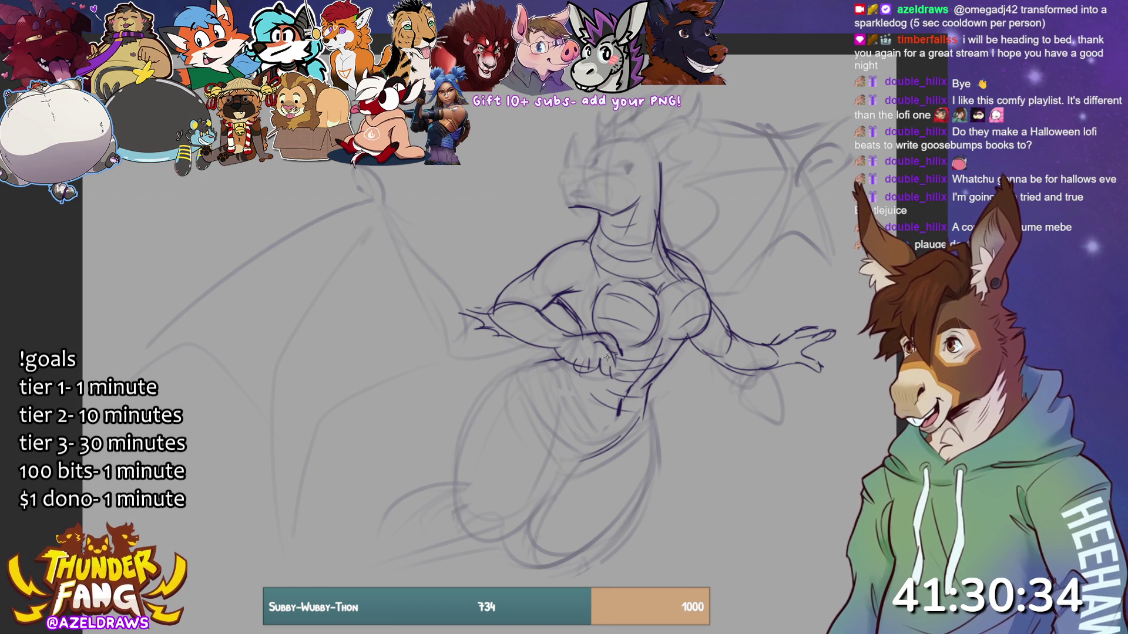
- Ink the hip, thigh and leg curves, the tail and foot lines, and the left wing's leading edge
mouse_move(581, 376)
mouse_down()
mouse_move(561, 394)
mouse_move(563, 465)
mouse_up()
mouse_move(610, 445)
mouse_down()
mouse_move(643, 426)
mouse_move(648, 453)
mouse_up()
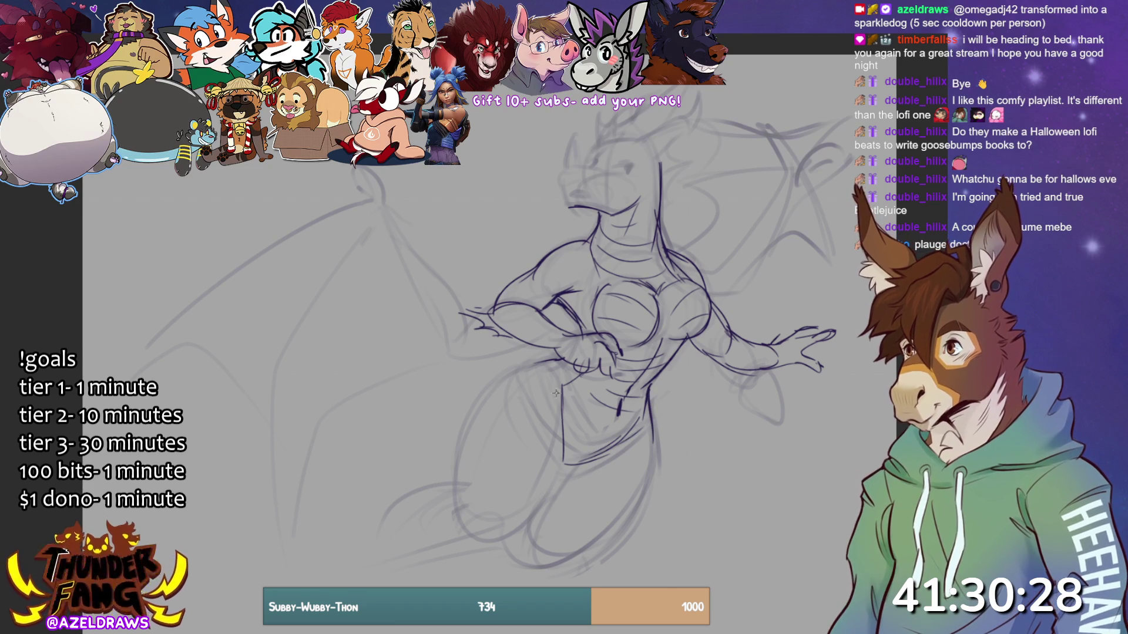
drag(559, 398, 522, 519)
mouse_move(552, 361)
mouse_down()
mouse_move(515, 375)
mouse_move(472, 500)
mouse_up()
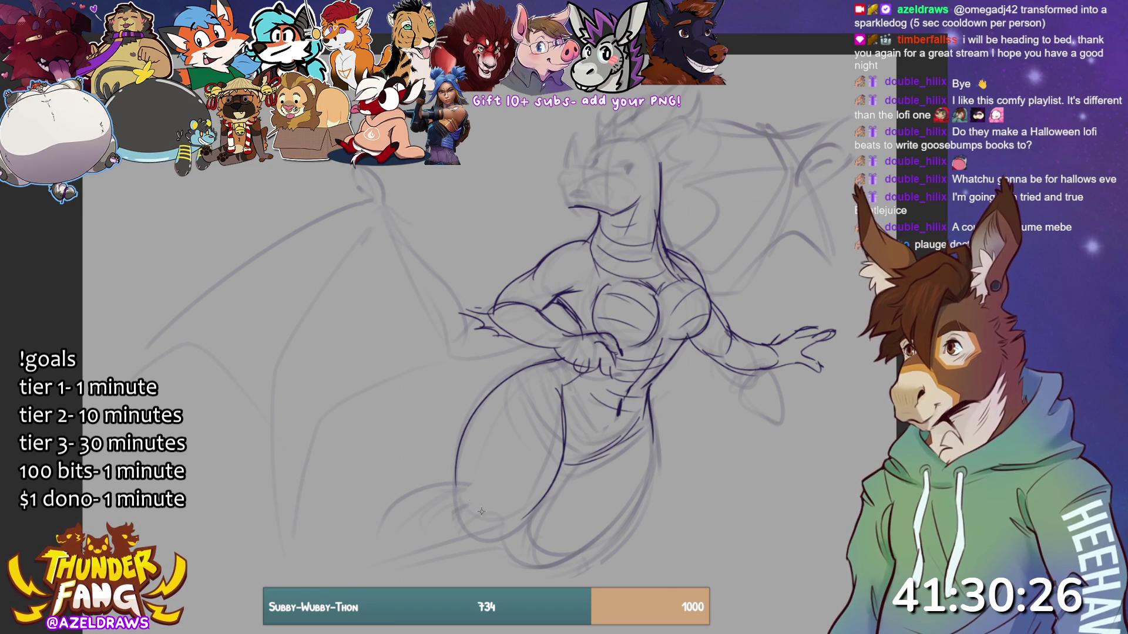
drag(393, 515, 464, 485)
mouse_move(483, 552)
mouse_down()
mouse_move(423, 558)
mouse_move(477, 541)
mouse_move(520, 561)
mouse_move(617, 512)
mouse_move(649, 426)
mouse_up()
drag(590, 546, 623, 510)
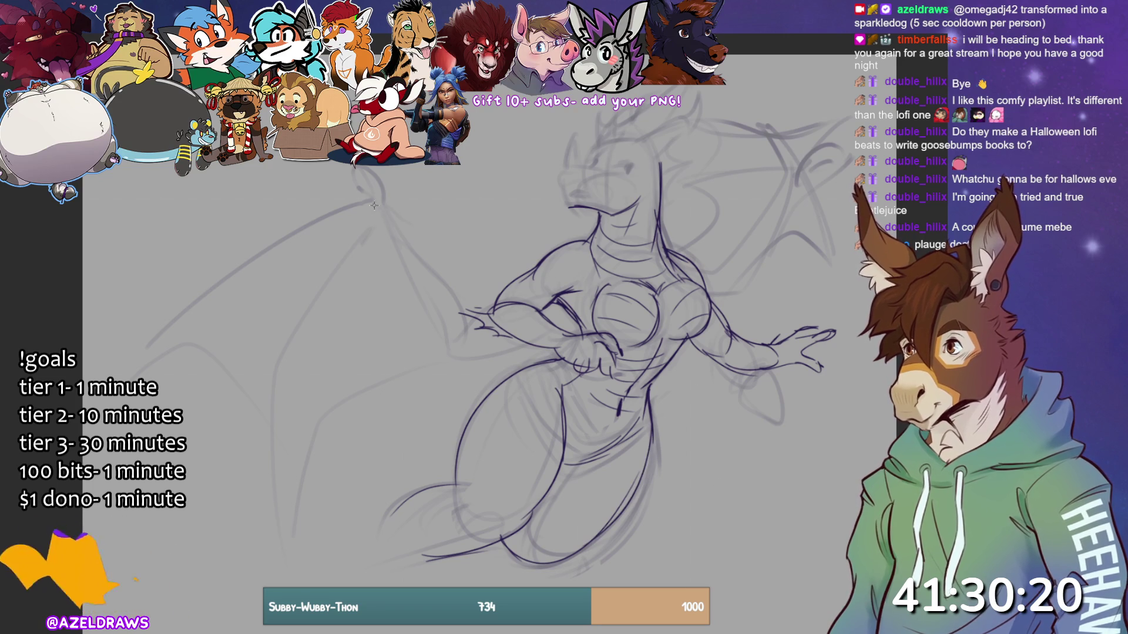
mouse_move(351, 203)
mouse_down()
mouse_move(144, 371)
mouse_move(358, 212)
mouse_up()
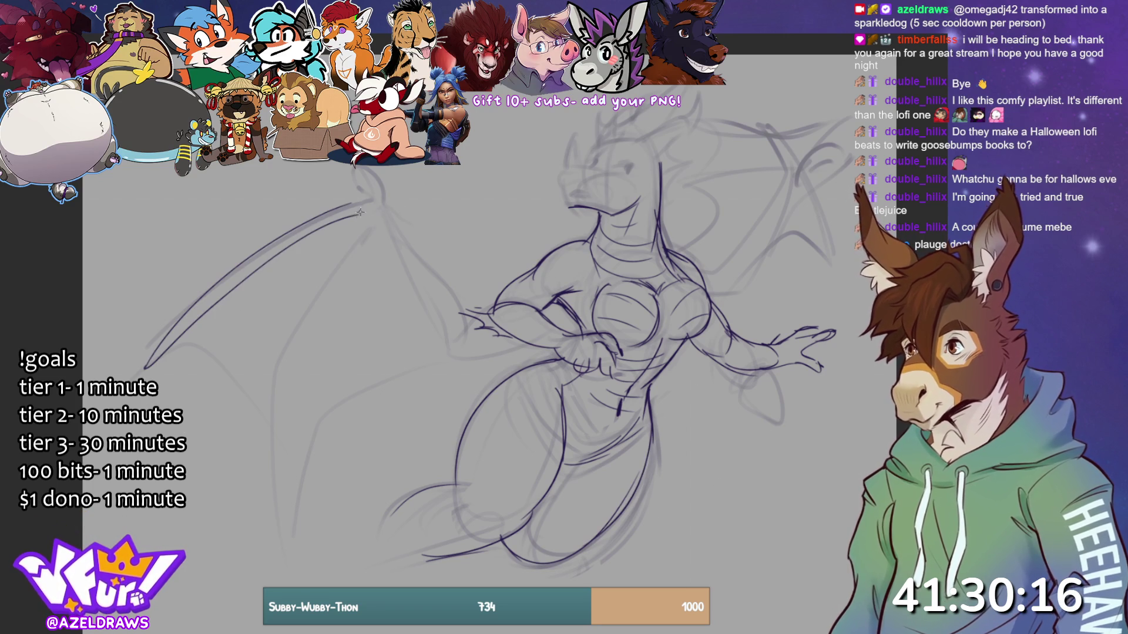
- Redo the hooked left wing edge, then ink its inner bones, wing tip and scalloped lower edge
key(ctrl+z)
mouse_move(144, 370)
mouse_down()
mouse_move(200, 307)
mouse_move(346, 220)
mouse_move(360, 233)
mouse_move(262, 355)
mouse_move(301, 541)
mouse_up()
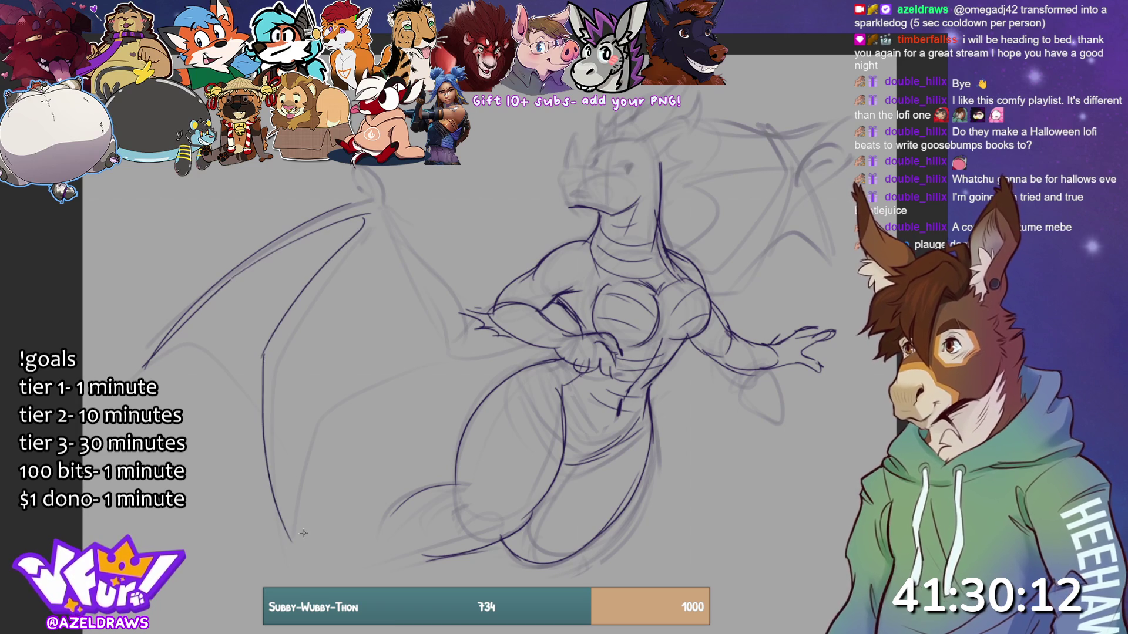
mouse_move(271, 363)
mouse_down()
mouse_move(391, 235)
mouse_move(276, 372)
mouse_move(293, 537)
mouse_up()
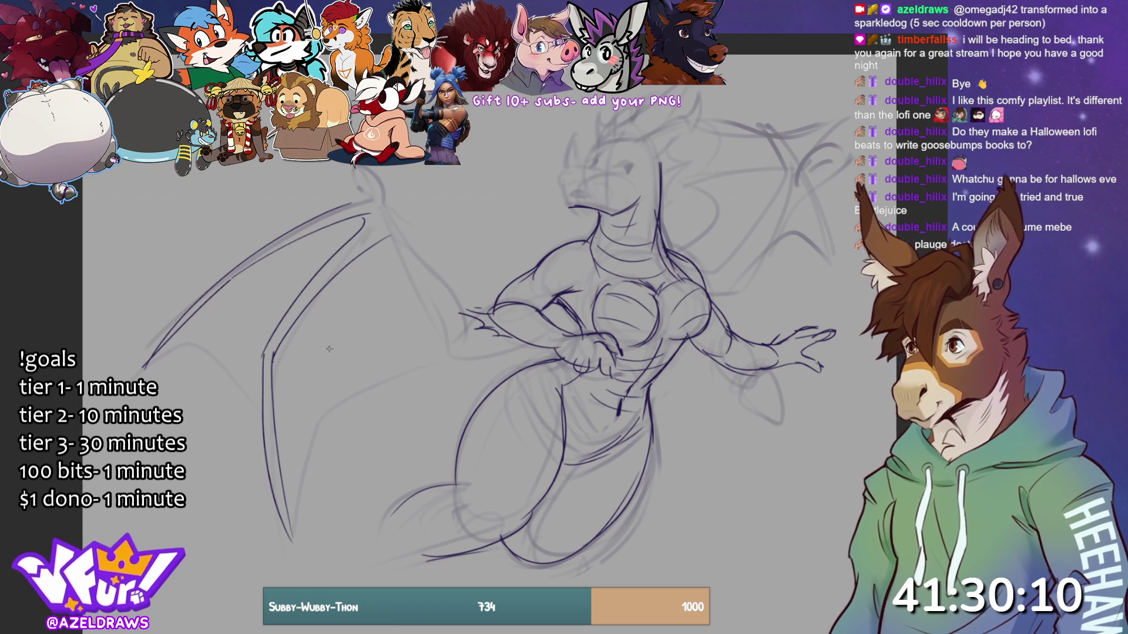
drag(374, 242, 458, 375)
mouse_move(445, 338)
mouse_down()
mouse_move(460, 360)
mouse_move(509, 365)
mouse_move(472, 323)
mouse_up()
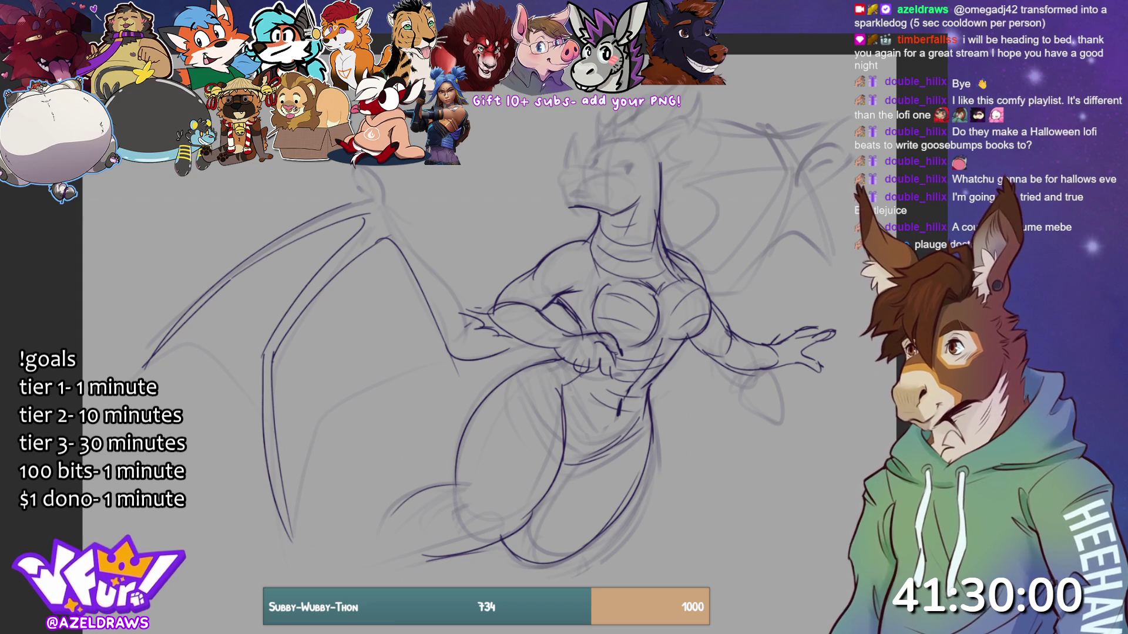
mouse_move(355, 204)
mouse_down()
mouse_move(373, 193)
mouse_move(356, 167)
mouse_move(386, 188)
mouse_move(464, 317)
mouse_move(490, 304)
mouse_up()
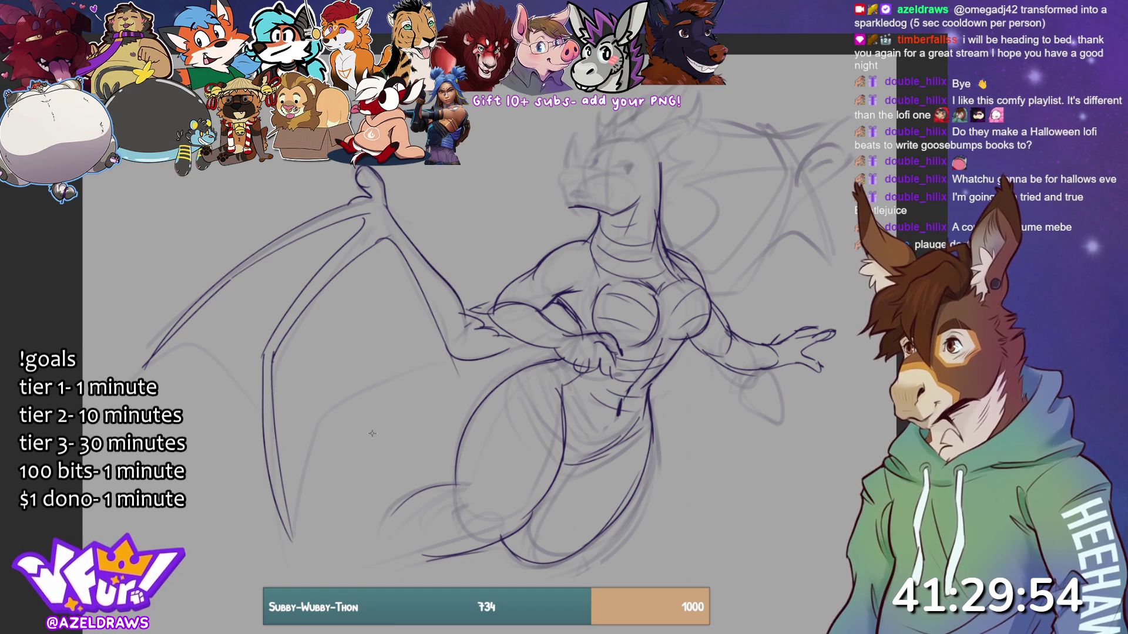
mouse_move(291, 525)
mouse_down()
mouse_move(458, 367)
mouse_move(492, 386)
mouse_up()
mouse_move(144, 369)
mouse_down()
mouse_move(263, 405)
mouse_move(282, 485)
mouse_up()
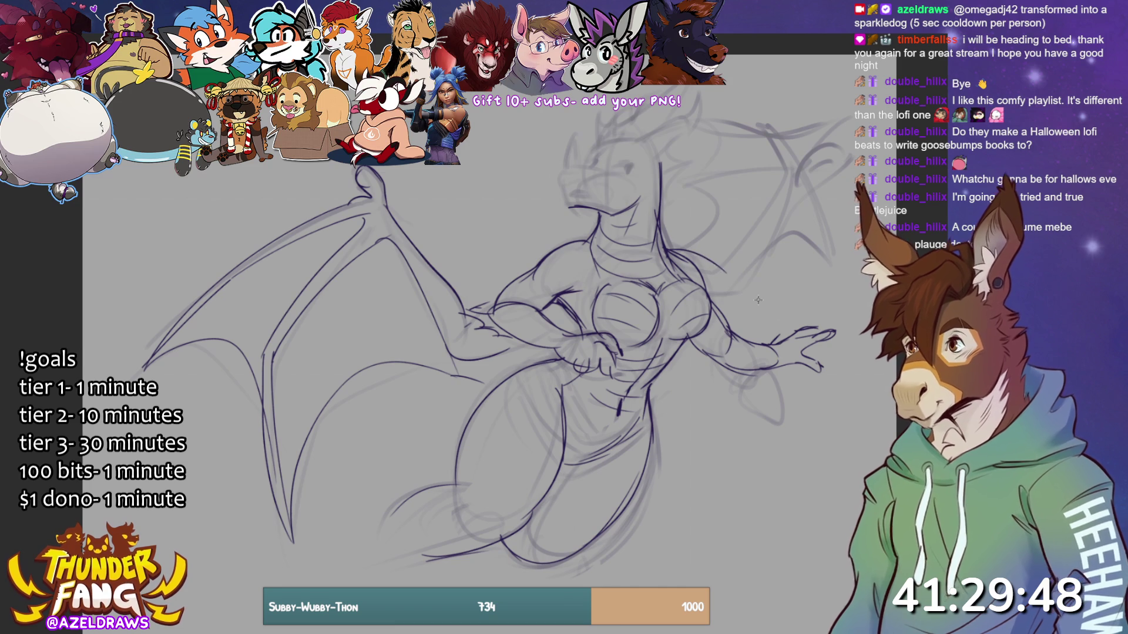
- Ink the right shoulder rising into the wing bone and the right wing's upper edge
mouse_move(694, 269)
mouse_down()
mouse_move(743, 287)
mouse_move(710, 298)
mouse_move(797, 167)
mouse_up()
mouse_move(738, 302)
mouse_down()
mouse_move(821, 171)
mouse_move(673, 191)
mouse_move(696, 245)
mouse_up()
mouse_move(793, 175)
mouse_down()
mouse_move(705, 114)
mouse_move(517, 107)
mouse_up()
- Redraw the right wing's top edge after undoing two bad strokes, then outline the snout and a horn
mouse_move(599, 111)
mouse_down()
mouse_move(691, 139)
mouse_move(711, 176)
mouse_up()
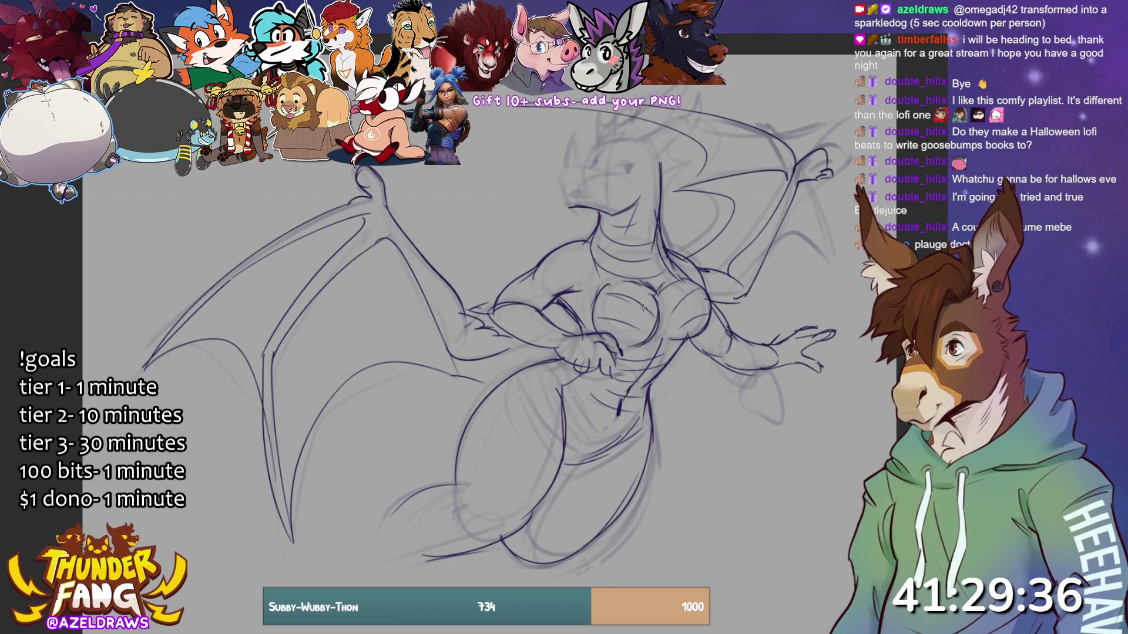
key(ctrl+z)
drag(641, 106, 683, 113)
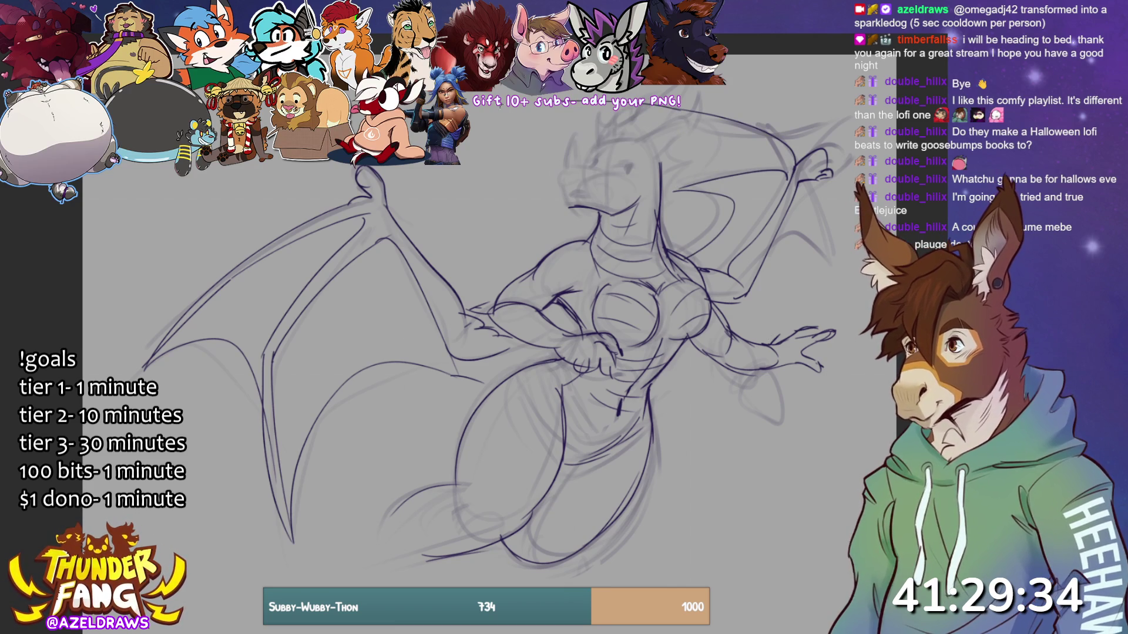
key(ctrl+z)
key(ctrl+z)
mouse_move(795, 158)
mouse_down()
mouse_move(777, 126)
mouse_move(631, 89)
mouse_move(718, 139)
mouse_move(684, 183)
mouse_up()
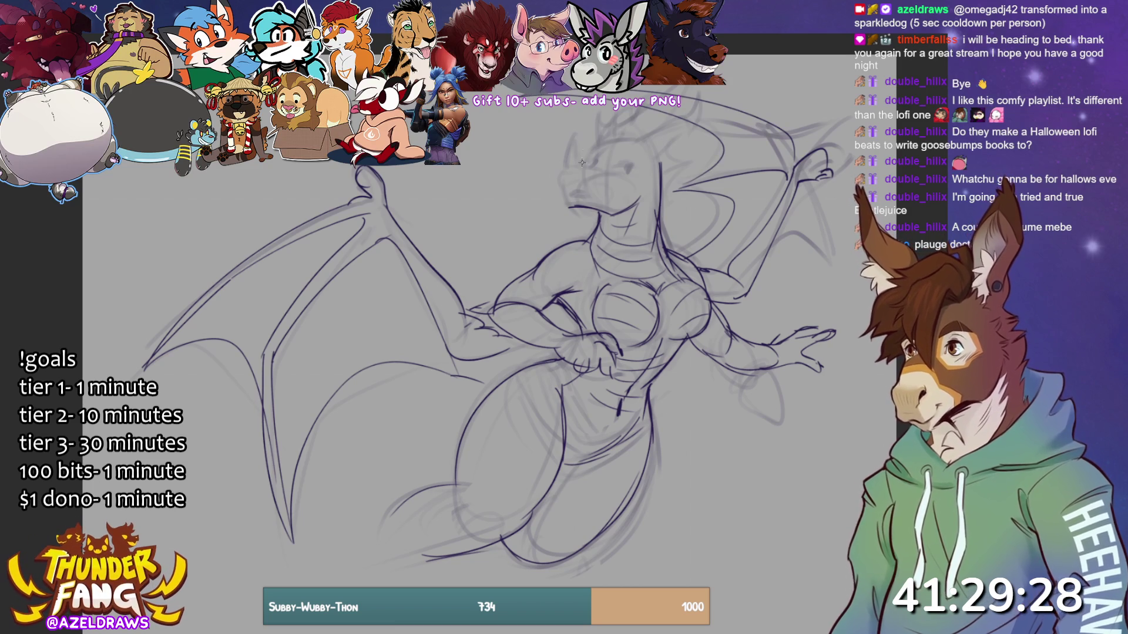
mouse_move(571, 171)
mouse_down()
mouse_move(557, 194)
mouse_move(589, 200)
mouse_up()
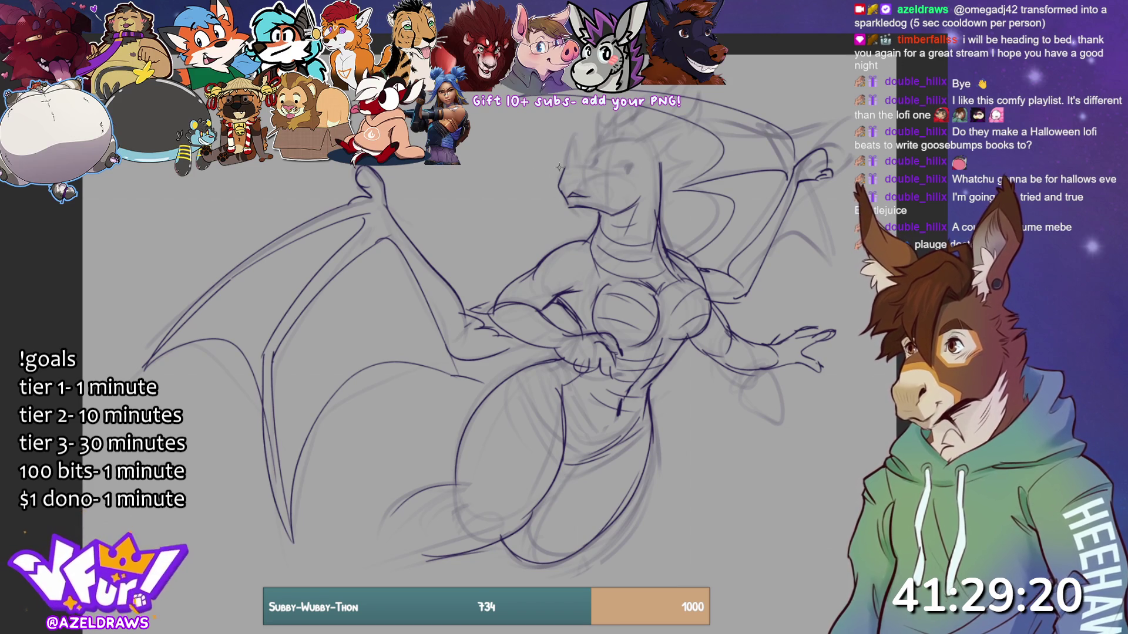
drag(565, 168, 571, 146)
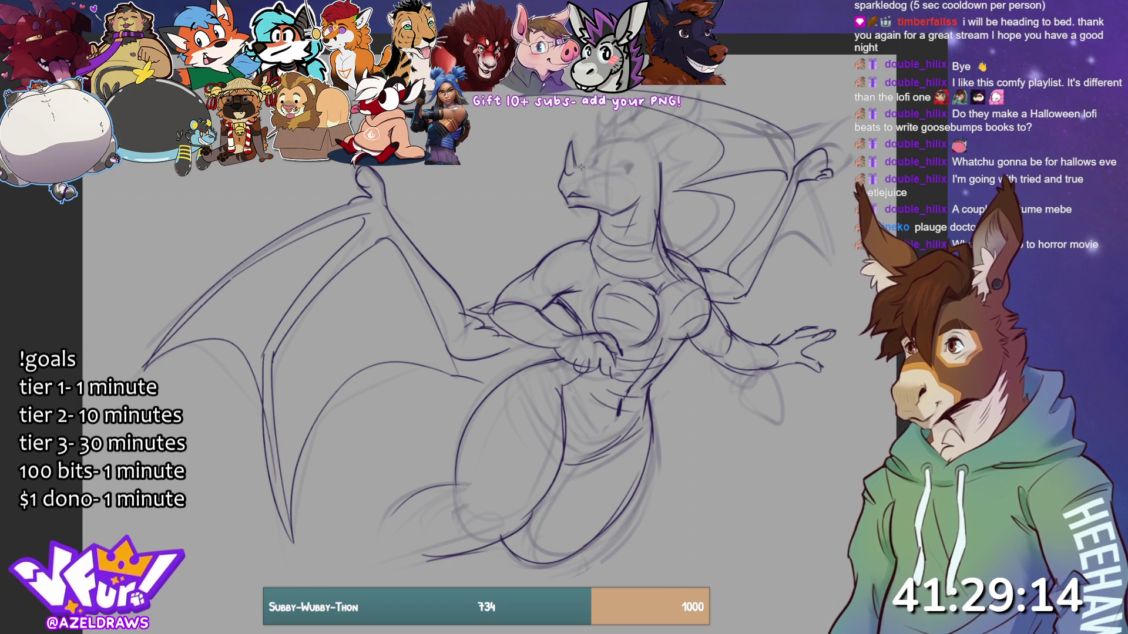
- Ink the dragon's eye, a small lower-body stroke and frill details behind the head
mouse_move(595, 168)
mouse_down()
mouse_move(612, 160)
mouse_move(581, 159)
mouse_move(612, 154)
mouse_move(602, 144)
mouse_up()
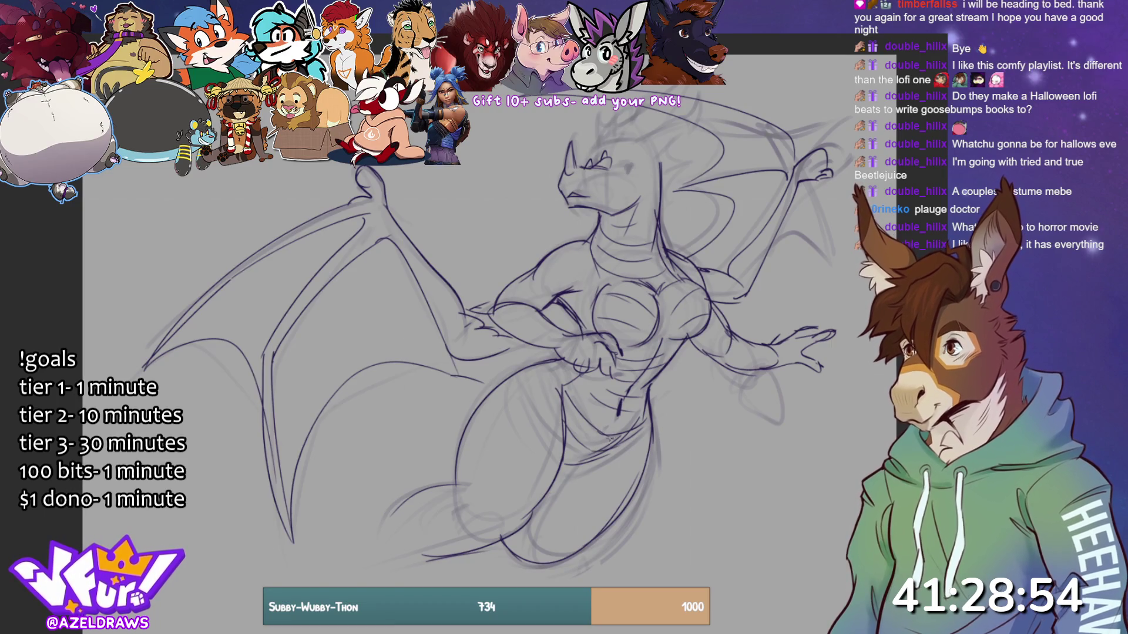
drag(556, 438, 577, 462)
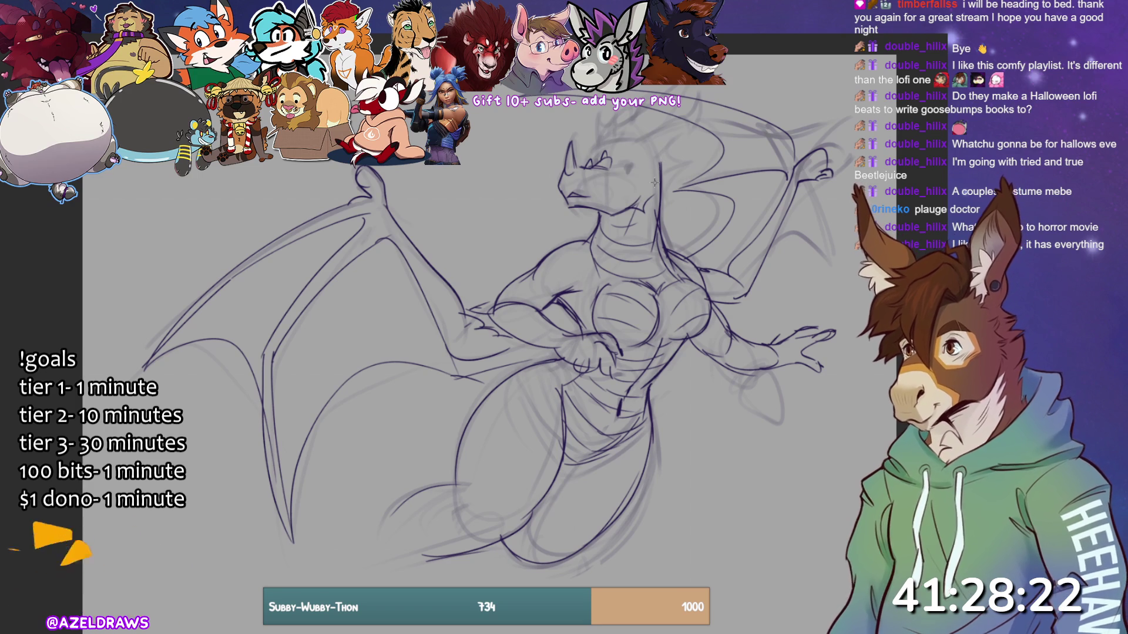
mouse_move(645, 179)
mouse_down()
mouse_move(640, 168)
mouse_move(670, 162)
mouse_move(645, 185)
mouse_move(657, 194)
mouse_up()
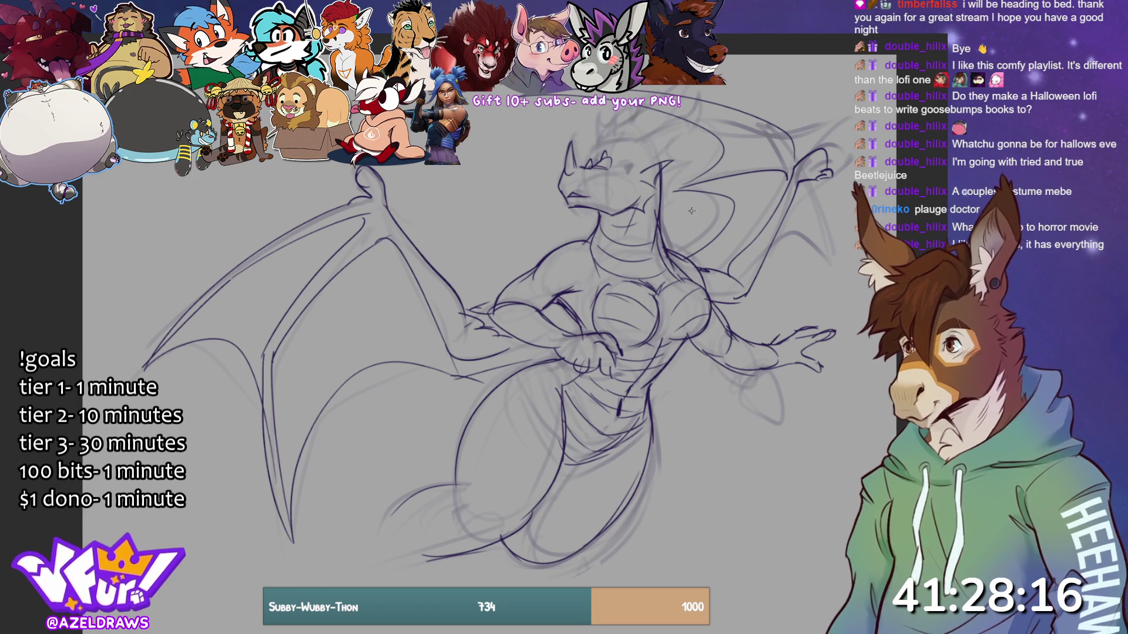
mouse_move(613, 167)
mouse_down()
mouse_move(638, 166)
mouse_move(625, 167)
mouse_up()
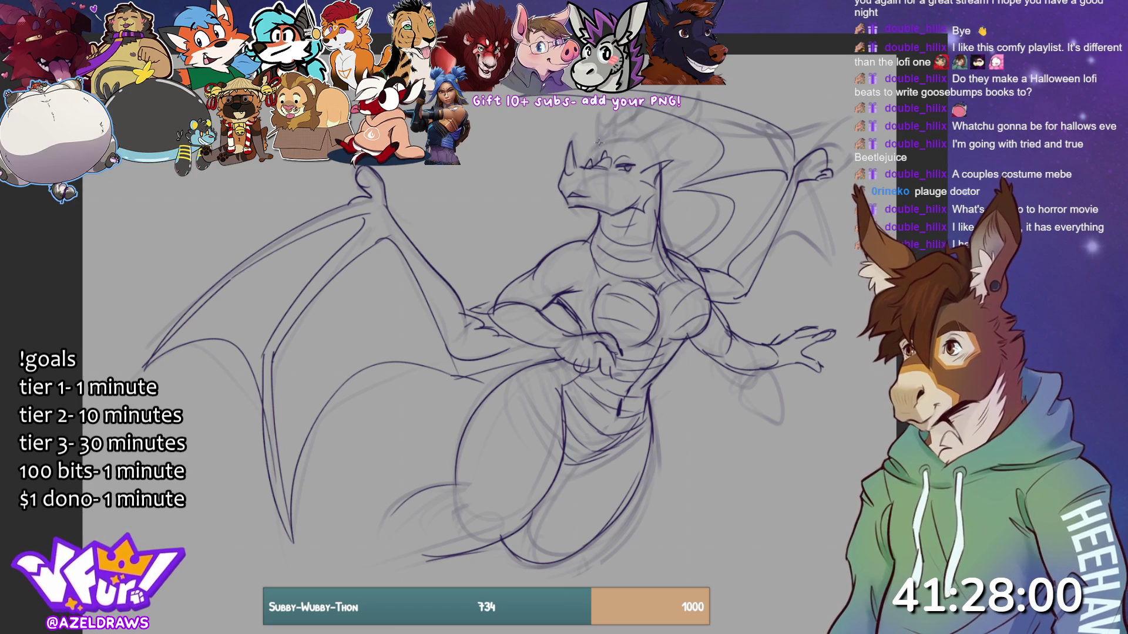
- Add small strokes by the eye, then horns and faint crest strokes on top of the head
drag(592, 164, 604, 156)
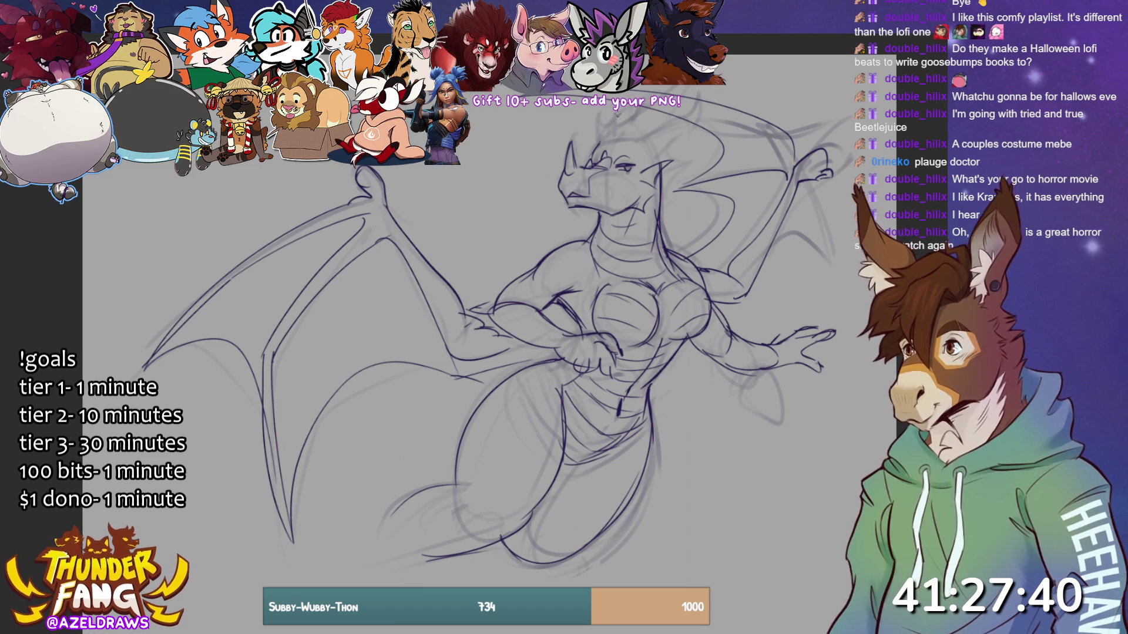
mouse_move(605, 150)
mouse_down()
mouse_move(609, 137)
mouse_move(612, 146)
mouse_move(627, 138)
mouse_move(624, 112)
mouse_up()
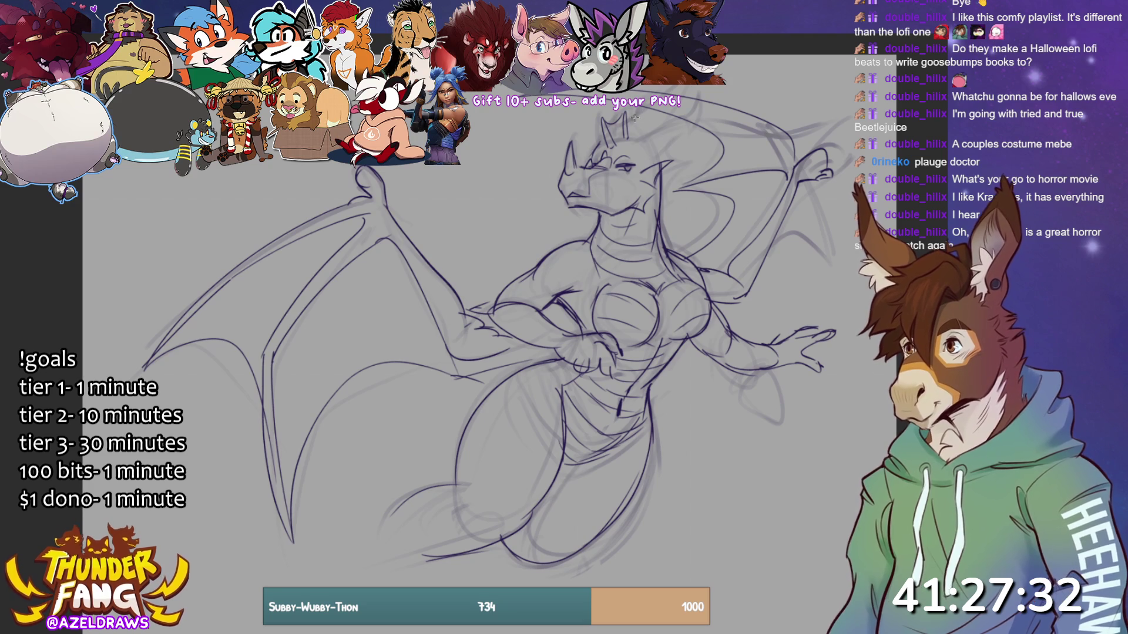
mouse_move(627, 119)
mouse_down()
mouse_move(689, 86)
mouse_move(656, 134)
mouse_up()
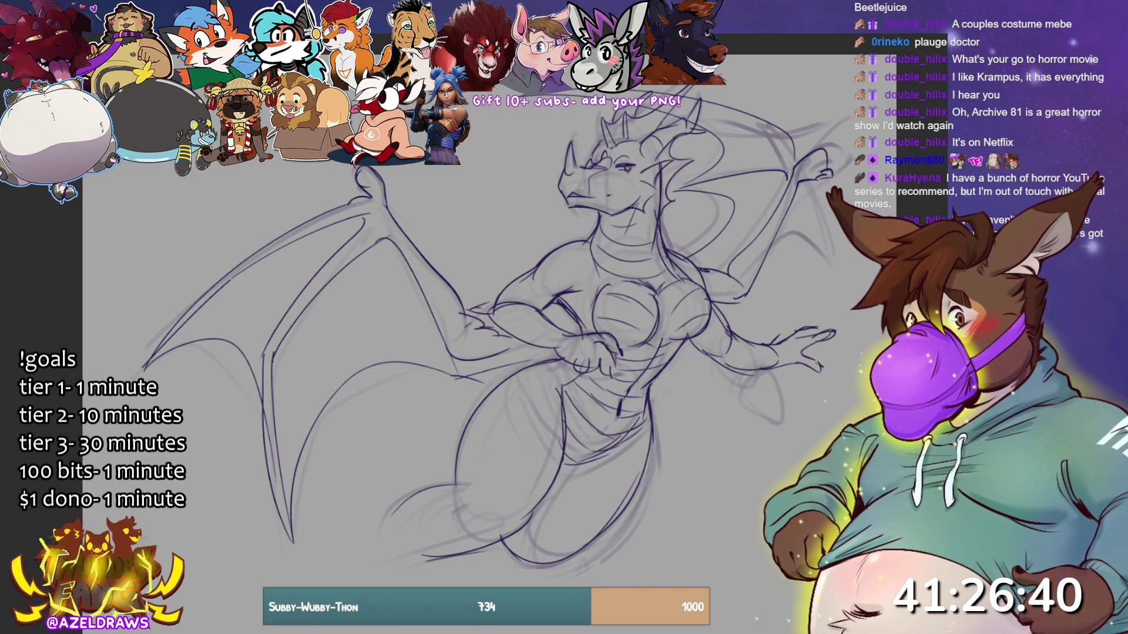
- Ink the right side of the neck and several long lines across the lower wing membrane
drag(645, 206, 662, 259)
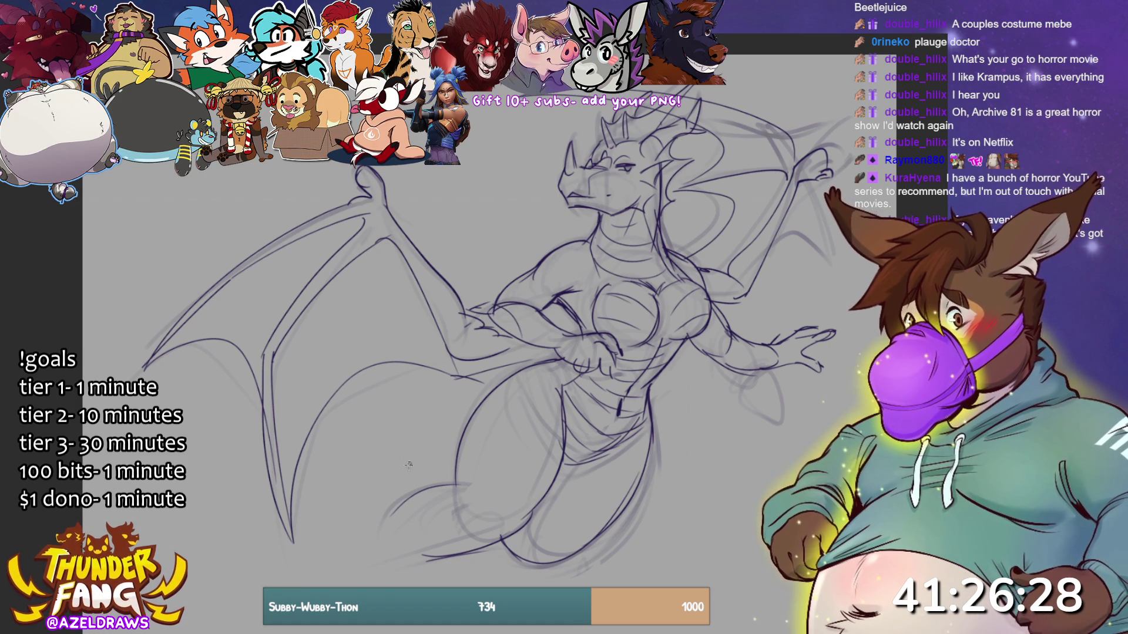
mouse_move(531, 367)
mouse_down()
mouse_move(347, 388)
mouse_move(187, 444)
mouse_move(446, 470)
mouse_up()
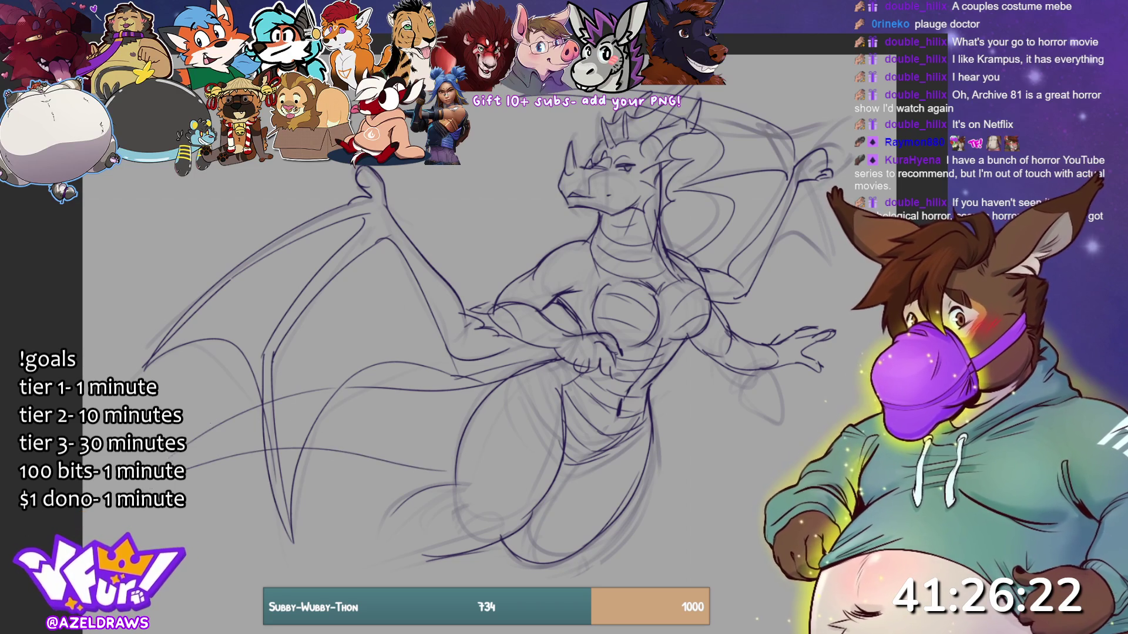
mouse_move(167, 461)
mouse_down()
mouse_move(197, 425)
mouse_move(265, 397)
mouse_up()
drag(349, 382, 469, 382)
mouse_move(204, 461)
mouse_down()
mouse_move(319, 434)
mouse_move(455, 435)
mouse_up()
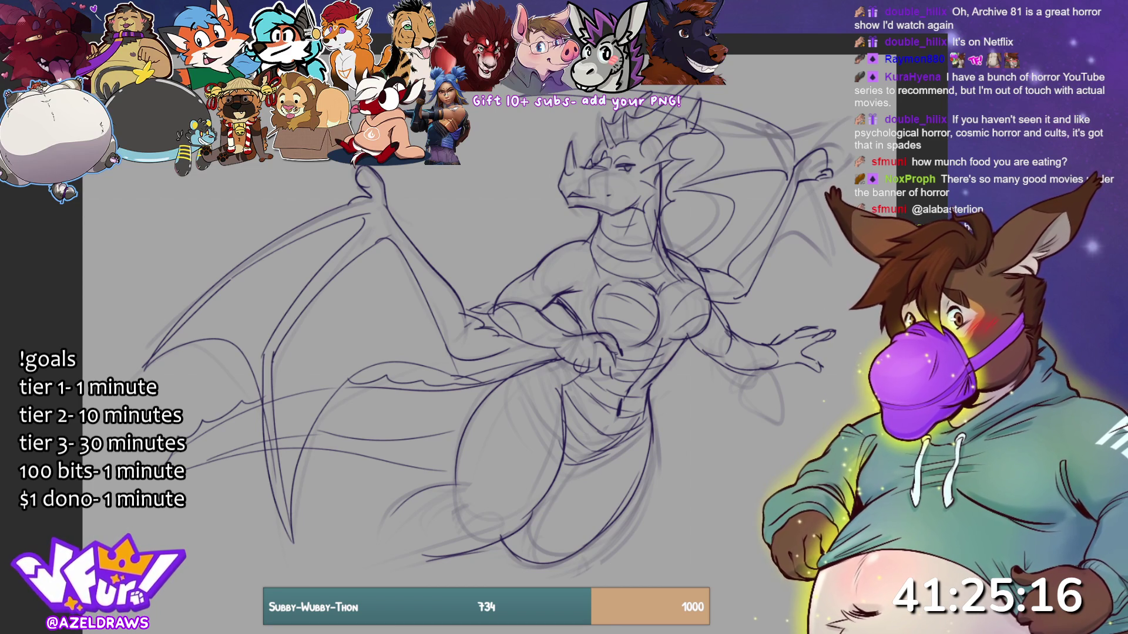
- Lasso-fill the chest, belly and snout area with a flat grey tone
mouse_move(605, 213)
mouse_down()
mouse_move(595, 229)
mouse_move(603, 327)
mouse_move(630, 354)
mouse_move(678, 342)
mouse_move(713, 310)
mouse_move(702, 281)
mouse_move(669, 260)
mouse_move(650, 195)
mouse_move(608, 212)
mouse_up()
mouse_move(620, 347)
mouse_down()
mouse_move(565, 400)
mouse_move(564, 461)
mouse_move(613, 447)
mouse_move(682, 332)
mouse_move(676, 340)
mouse_up()
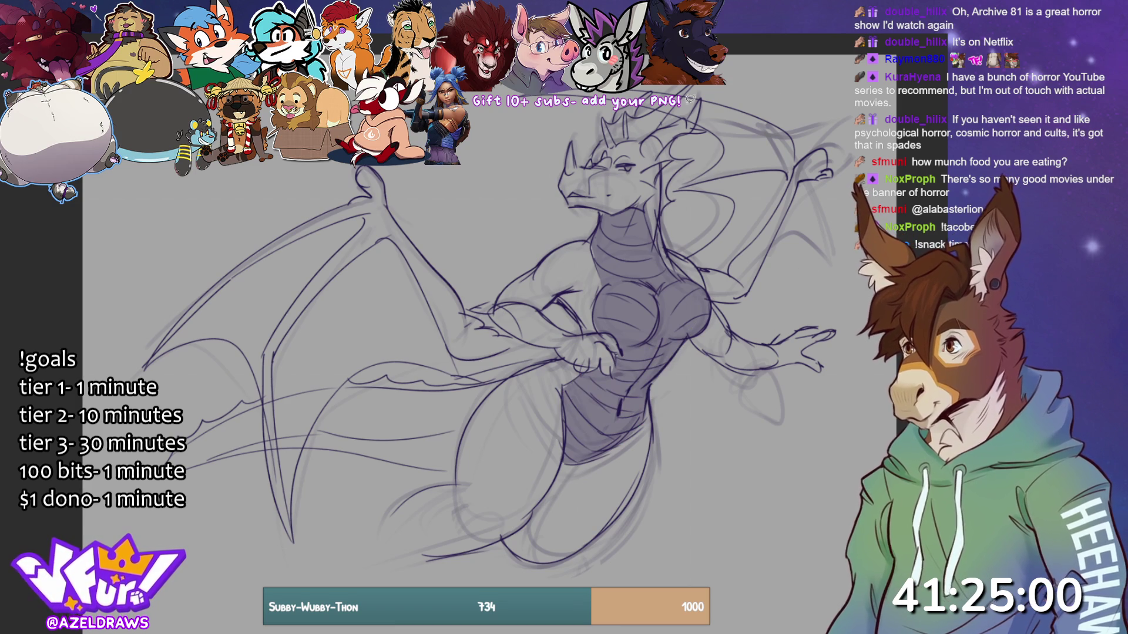
mouse_move(567, 169)
mouse_down()
mouse_move(569, 193)
mouse_move(593, 189)
mouse_move(611, 161)
mouse_move(567, 168)
mouse_up()
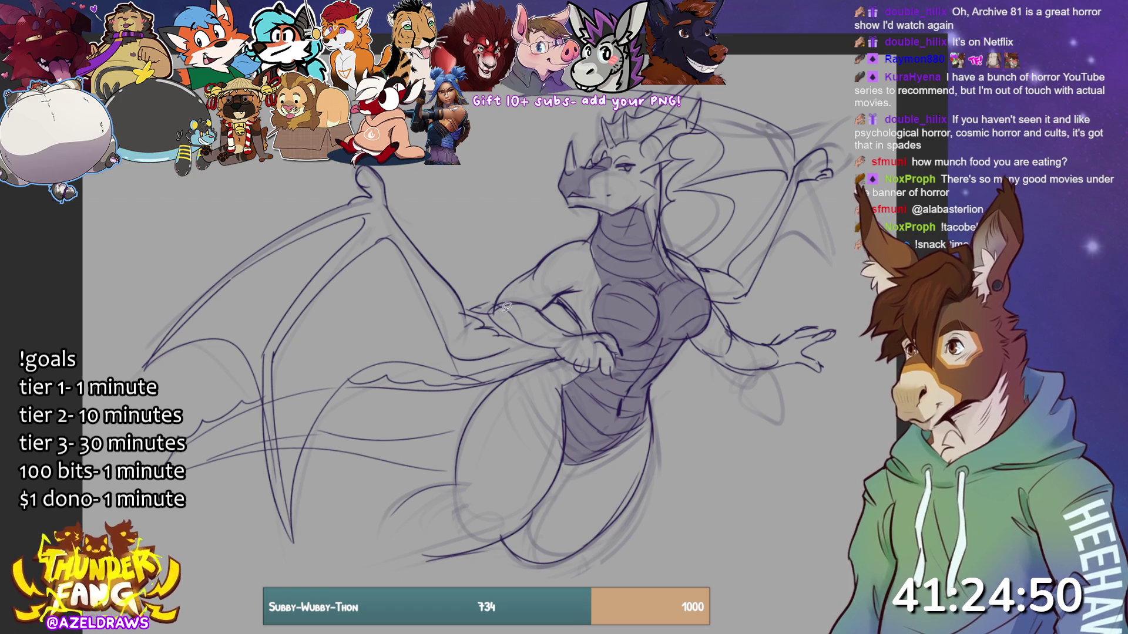
mouse_move(492, 306)
mouse_down()
mouse_move(527, 330)
mouse_move(493, 306)
mouse_up()
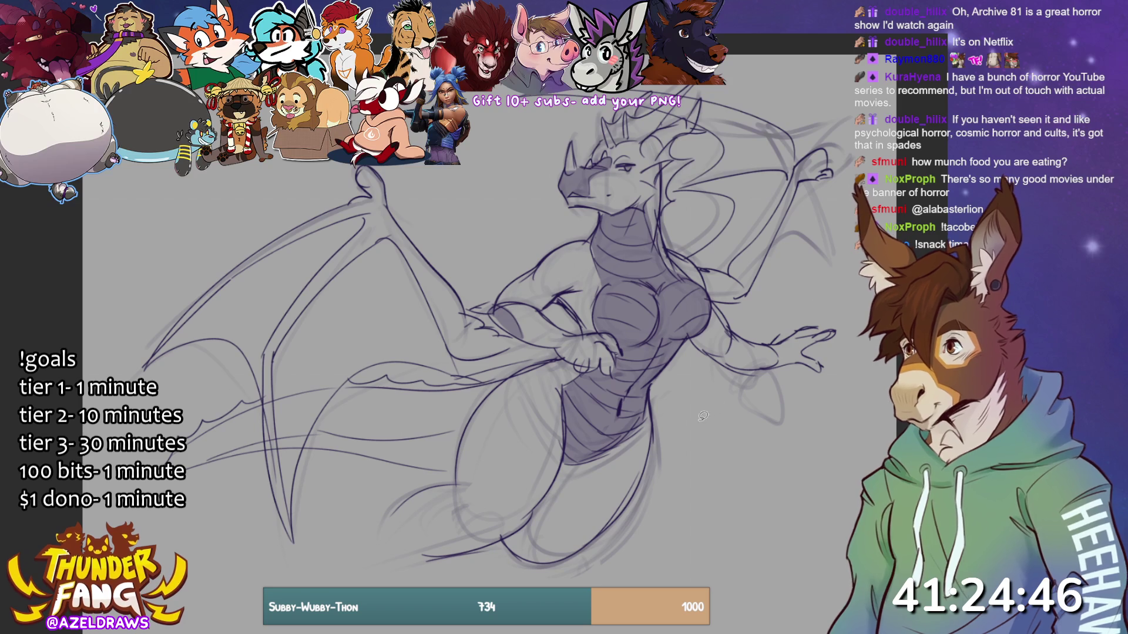
mouse_move(185, 465)
mouse_down()
mouse_move(262, 435)
mouse_move(448, 426)
mouse_move(463, 439)
mouse_move(438, 468)
mouse_move(306, 453)
mouse_move(194, 464)
mouse_up()
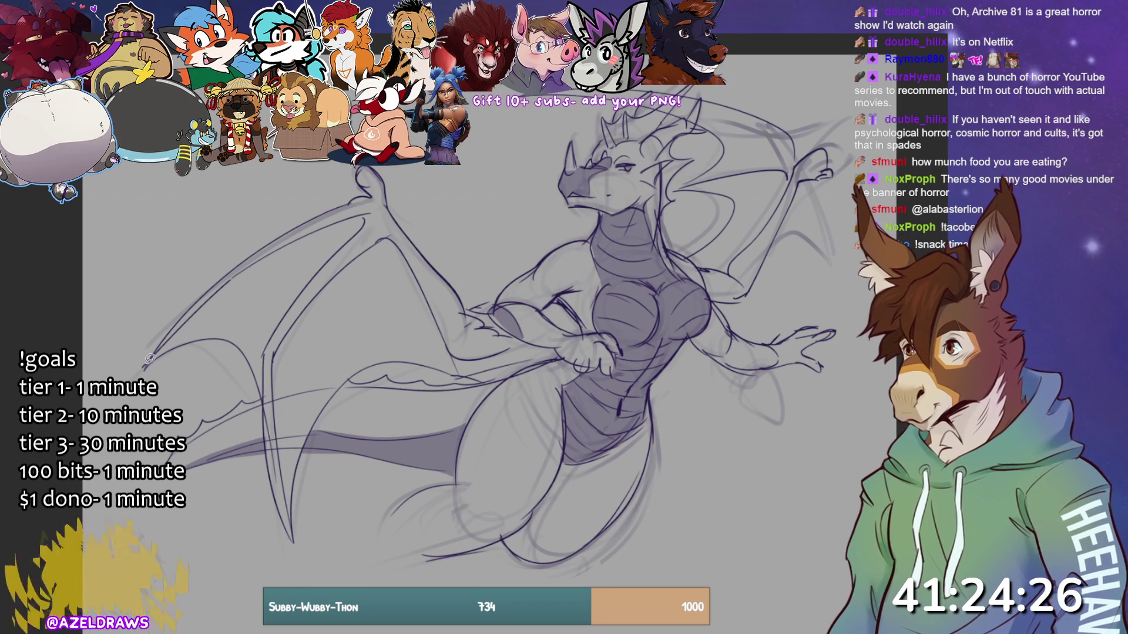
- Lasso around the left wing outline along the arm to fill the membrane with a lighter tone
mouse_move(147, 364)
mouse_down()
mouse_move(245, 267)
mouse_move(361, 217)
mouse_move(282, 317)
mouse_move(263, 402)
mouse_move(237, 346)
mouse_move(151, 363)
mouse_up()
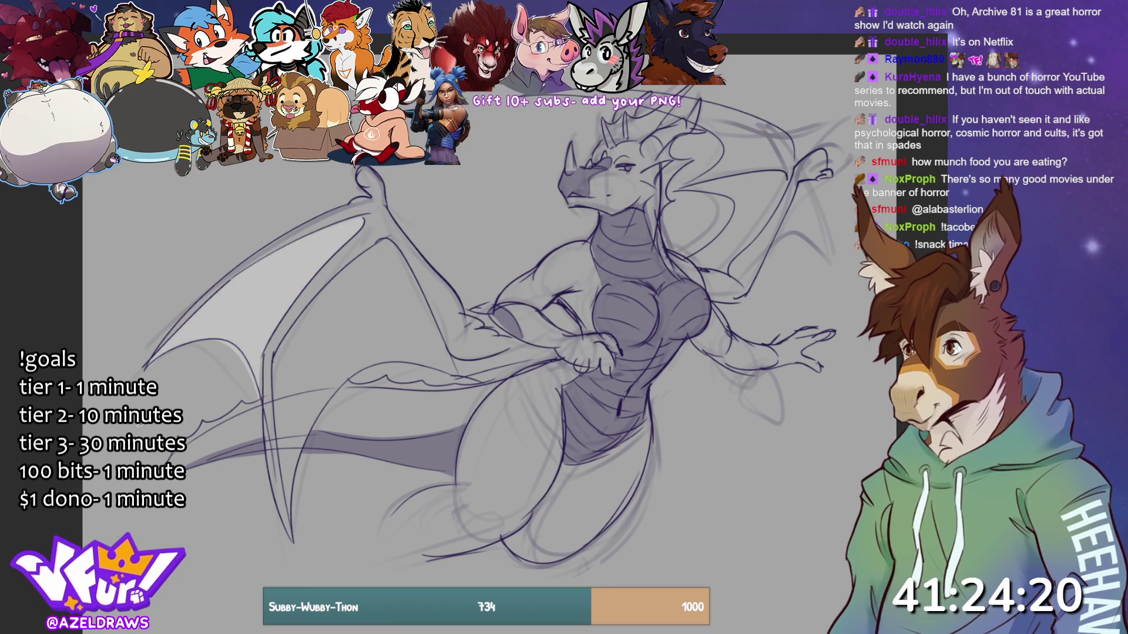
mouse_move(296, 522)
mouse_down()
mouse_move(273, 387)
mouse_move(290, 332)
mouse_move(359, 257)
mouse_move(407, 245)
mouse_move(464, 356)
mouse_move(561, 347)
mouse_move(466, 372)
mouse_move(376, 359)
mouse_move(295, 535)
mouse_up()
mouse_move(684, 253)
mouse_down()
mouse_move(728, 273)
mouse_move(766, 234)
mouse_move(794, 176)
mouse_move(781, 130)
mouse_move(656, 93)
mouse_move(531, 97)
mouse_up()
mouse_move(676, 114)
mouse_down()
mouse_move(729, 154)
mouse_move(706, 247)
mouse_up()
mouse_move(611, 147)
mouse_down()
mouse_move(614, 120)
mouse_move(685, 90)
mouse_move(653, 130)
mouse_move(611, 146)
mouse_move(708, 101)
mouse_move(694, 124)
mouse_move(658, 141)
mouse_move(691, 154)
mouse_move(670, 202)
mouse_move(670, 141)
mouse_move(643, 206)
mouse_move(643, 176)
mouse_up()
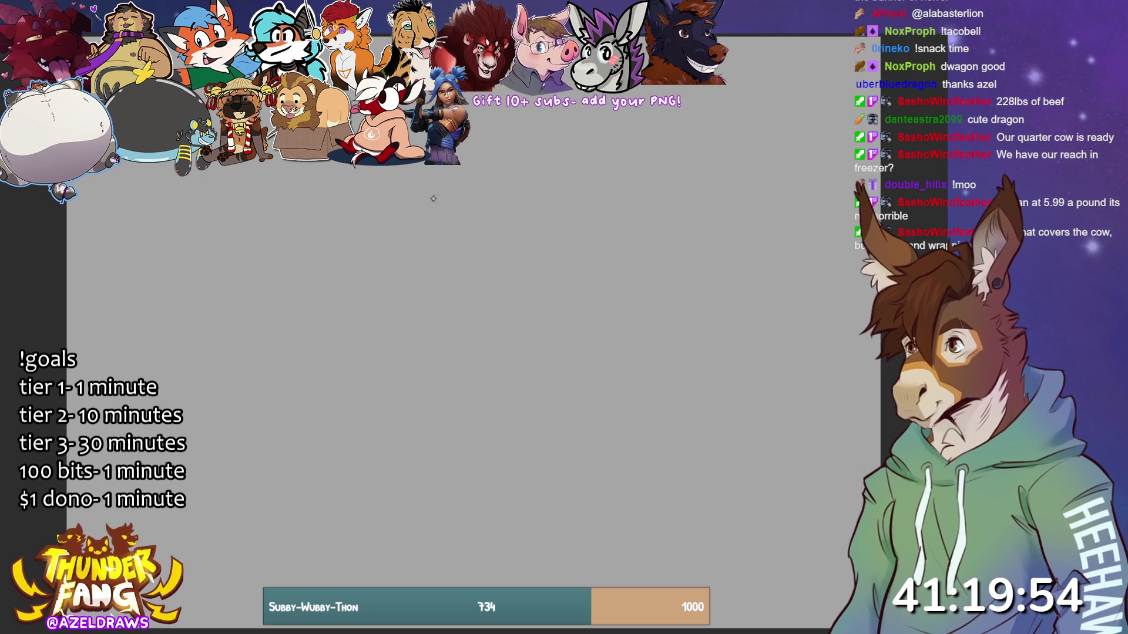
- Rough in the head swirl and the large round body mass with looping curves
mouse_move(468, 191)
mouse_down()
mouse_move(490, 181)
mouse_move(415, 173)
mouse_move(473, 185)
mouse_move(477, 173)
mouse_move(467, 188)
mouse_move(447, 171)
mouse_move(477, 185)
mouse_move(469, 151)
mouse_up()
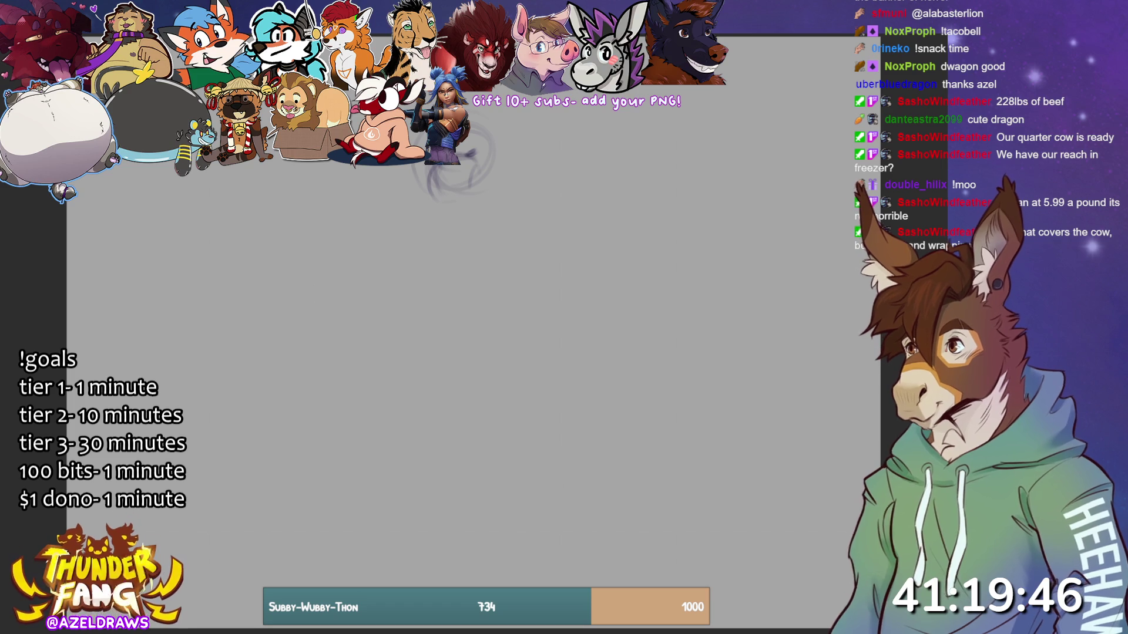
mouse_move(488, 134)
mouse_down()
mouse_move(480, 108)
mouse_move(501, 160)
mouse_move(472, 194)
mouse_move(537, 144)
mouse_move(587, 182)
mouse_up()
mouse_move(594, 223)
mouse_down()
mouse_move(479, 183)
mouse_move(587, 228)
mouse_move(473, 194)
mouse_move(482, 188)
mouse_move(411, 240)
mouse_move(446, 197)
mouse_move(598, 222)
mouse_move(587, 170)
mouse_move(434, 235)
mouse_move(405, 266)
mouse_up()
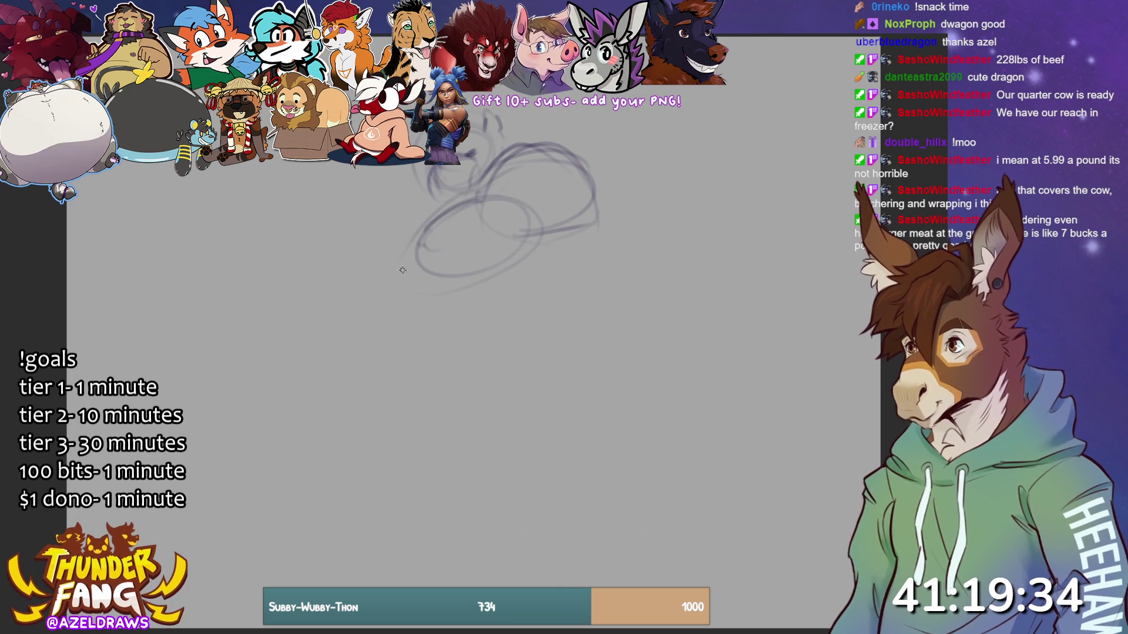
mouse_move(329, 247)
mouse_down()
mouse_move(403, 213)
mouse_move(434, 252)
mouse_move(393, 274)
mouse_move(411, 282)
mouse_up()
mouse_move(358, 226)
mouse_down()
mouse_move(254, 275)
mouse_move(290, 284)
mouse_up()
drag(251, 251, 270, 299)
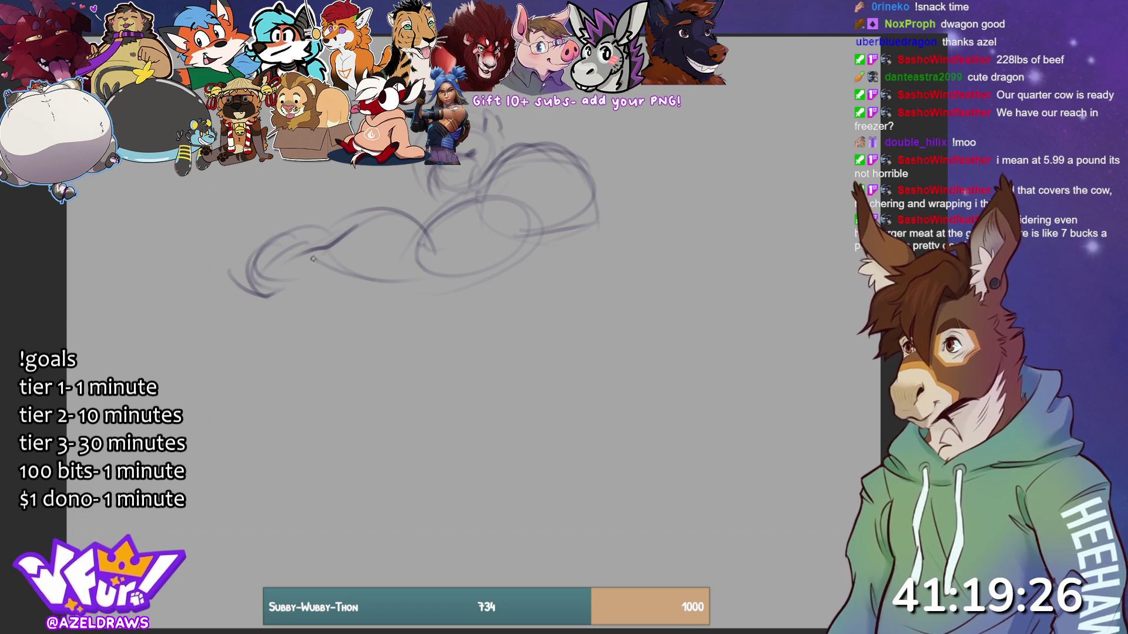
mouse_move(287, 245)
mouse_down()
mouse_move(240, 314)
mouse_move(330, 282)
mouse_move(417, 291)
mouse_up()
mouse_move(306, 275)
mouse_down()
mouse_move(320, 294)
mouse_move(418, 308)
mouse_up()
drag(310, 236, 418, 212)
drag(375, 267, 438, 302)
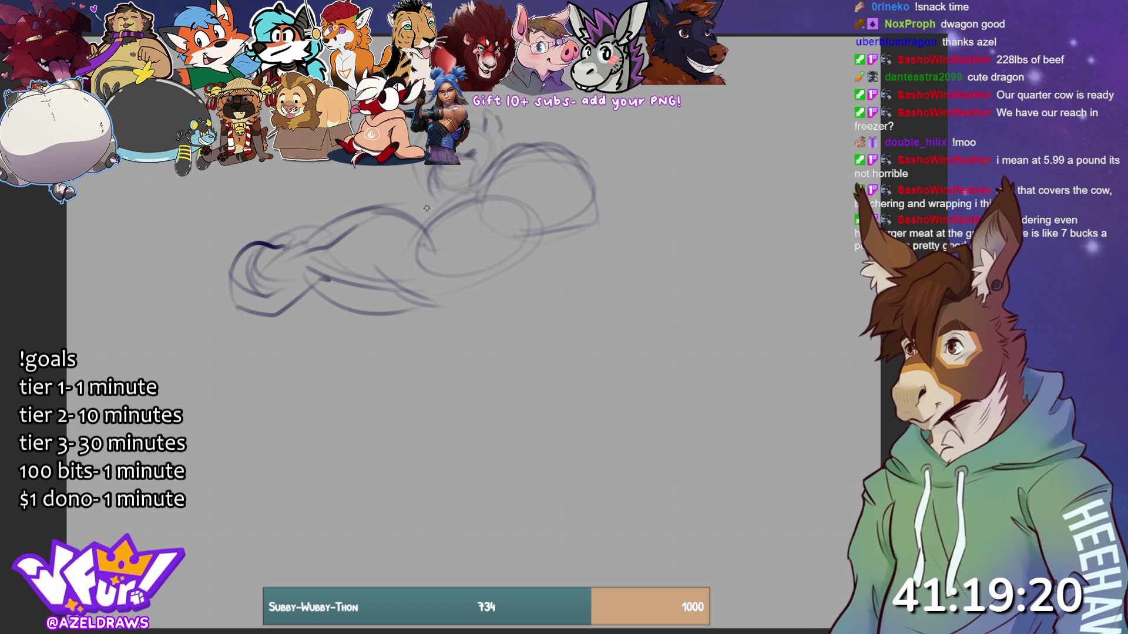
- Add crossing gesture lines through the middle, a bottom sweep and darker right-side diagonals
mouse_move(411, 168)
mouse_down()
mouse_move(374, 238)
mouse_move(385, 260)
mouse_up()
mouse_move(351, 262)
mouse_down()
mouse_move(395, 238)
mouse_move(346, 288)
mouse_up()
drag(382, 207, 353, 351)
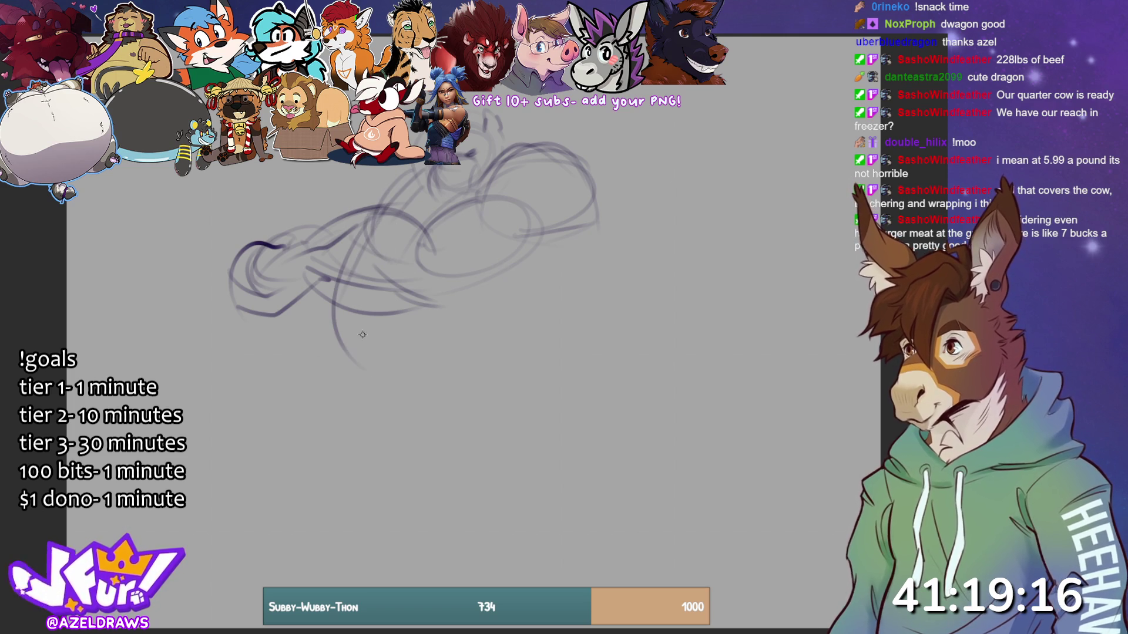
drag(363, 254, 413, 408)
mouse_move(326, 322)
mouse_down()
mouse_move(418, 427)
mouse_move(573, 324)
mouse_up()
drag(535, 238, 530, 266)
mouse_move(585, 233)
mouse_down()
mouse_move(523, 306)
mouse_move(534, 353)
mouse_move(506, 362)
mouse_up()
mouse_move(491, 322)
mouse_down()
mouse_move(570, 257)
mouse_move(584, 183)
mouse_up()
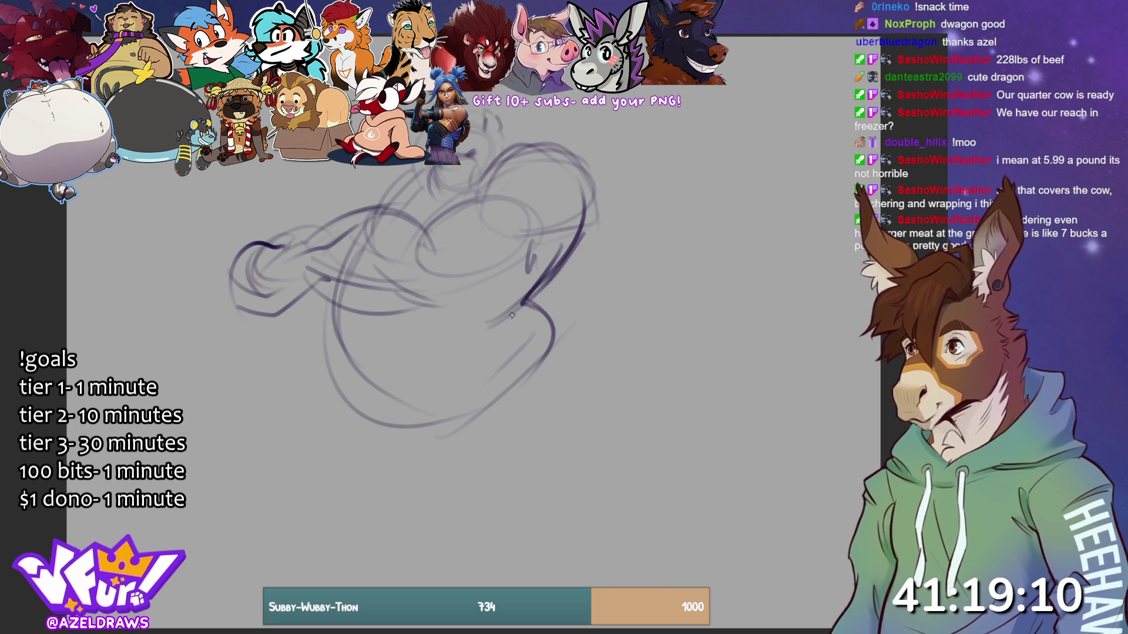
drag(531, 297, 578, 157)
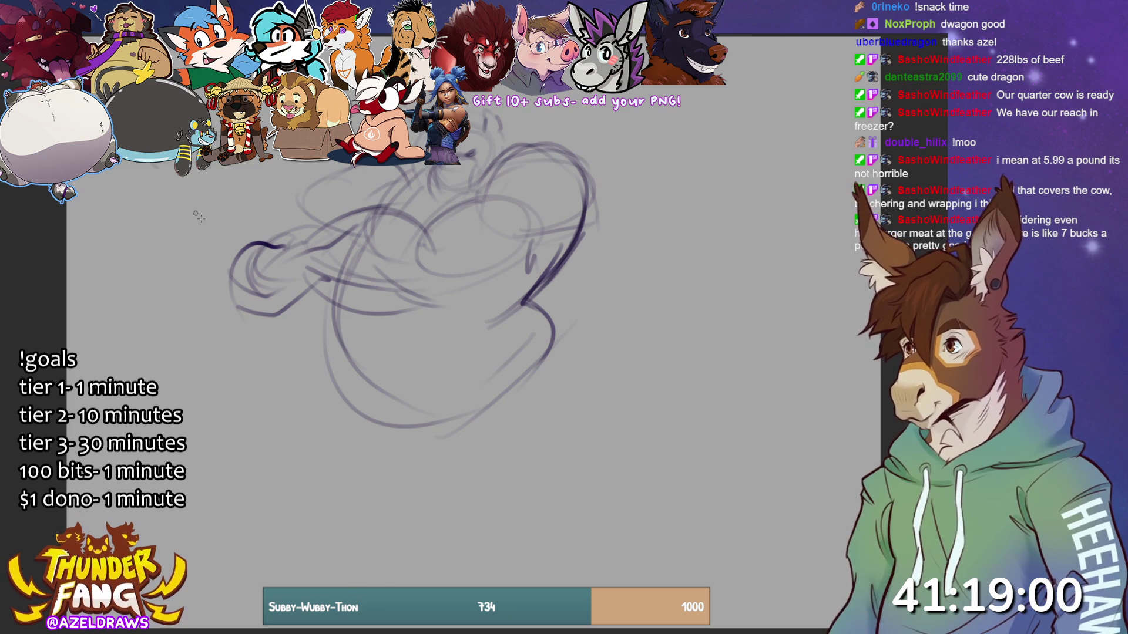
- Sketch faint guide strokes on the left and darken the lines around the head
drag(166, 181, 250, 258)
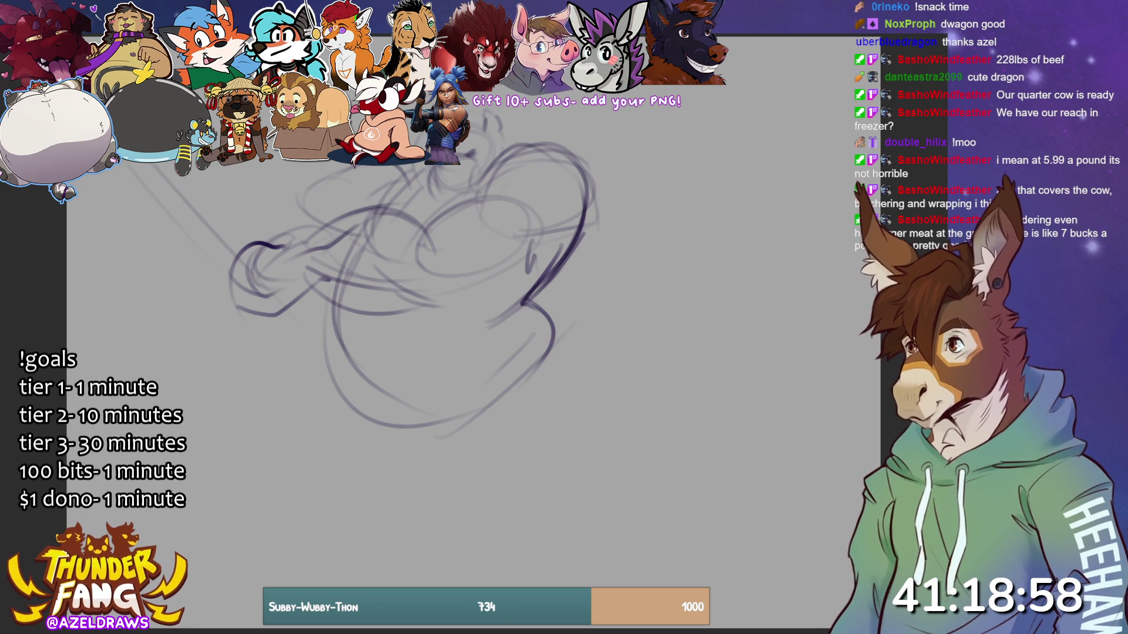
mouse_move(254, 243)
mouse_down()
mouse_move(198, 269)
mouse_move(290, 234)
mouse_up()
drag(287, 296, 271, 314)
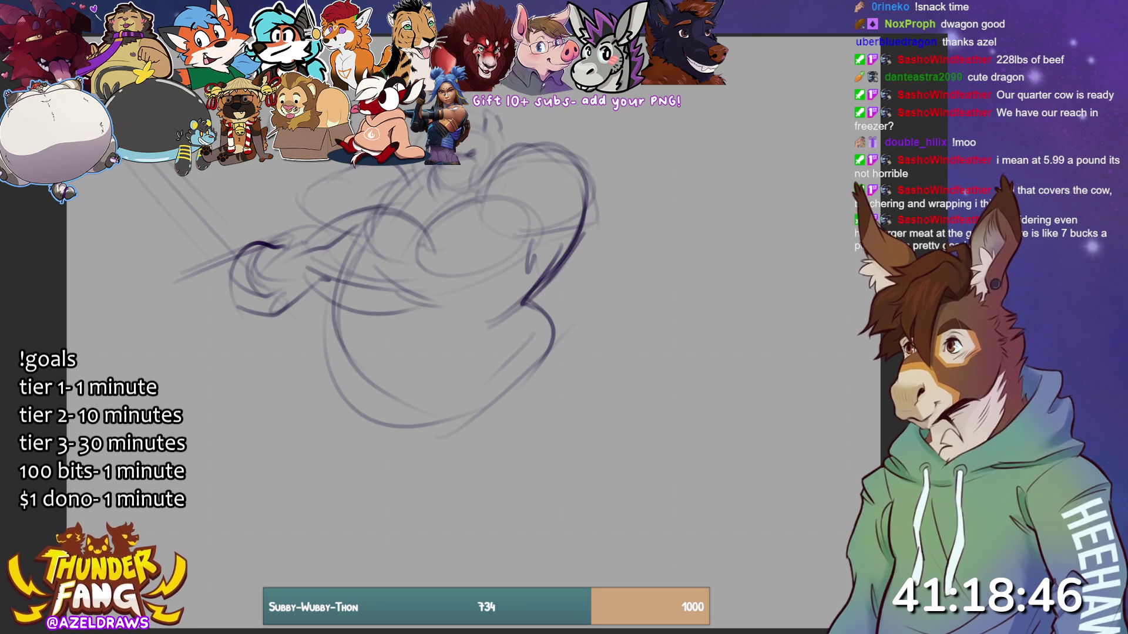
mouse_move(257, 162)
mouse_down()
mouse_move(285, 212)
mouse_move(267, 203)
mouse_up()
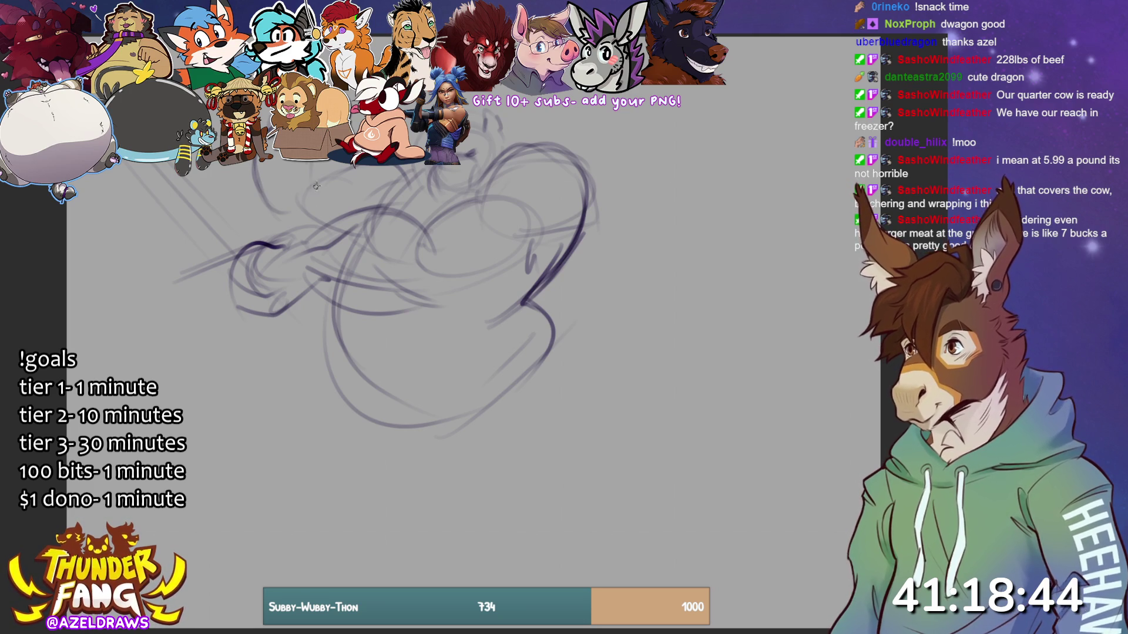
drag(274, 247, 363, 208)
drag(276, 222, 355, 198)
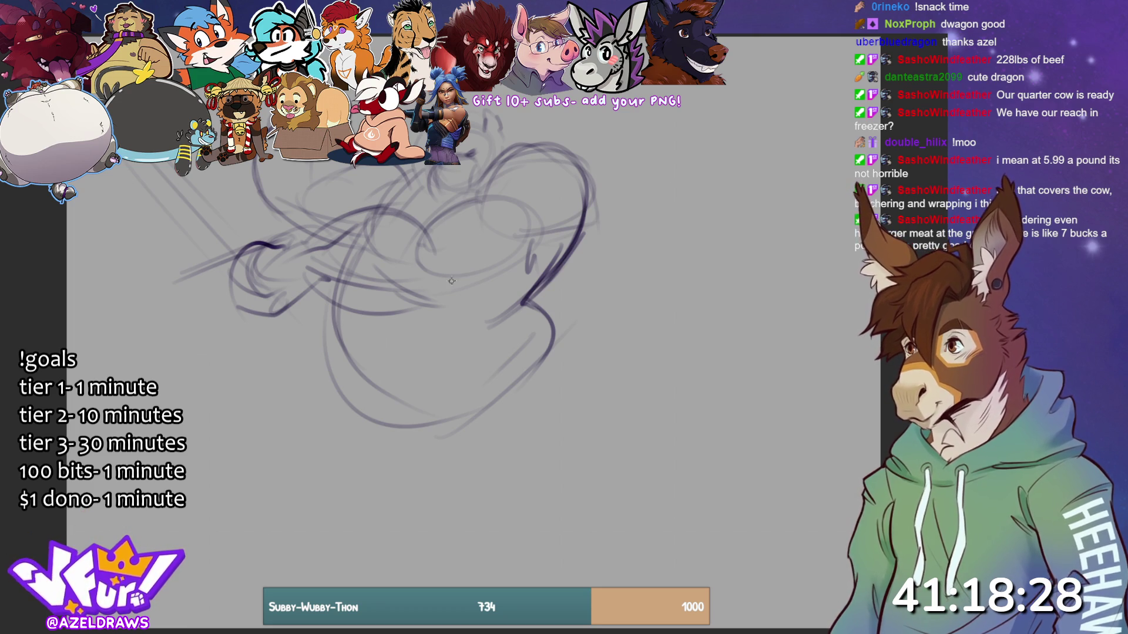
- Re-ink the right and top body lines and sweep curves across the lower belly
mouse_move(550, 252)
mouse_down()
mouse_move(584, 213)
mouse_move(483, 164)
mouse_move(465, 209)
mouse_up()
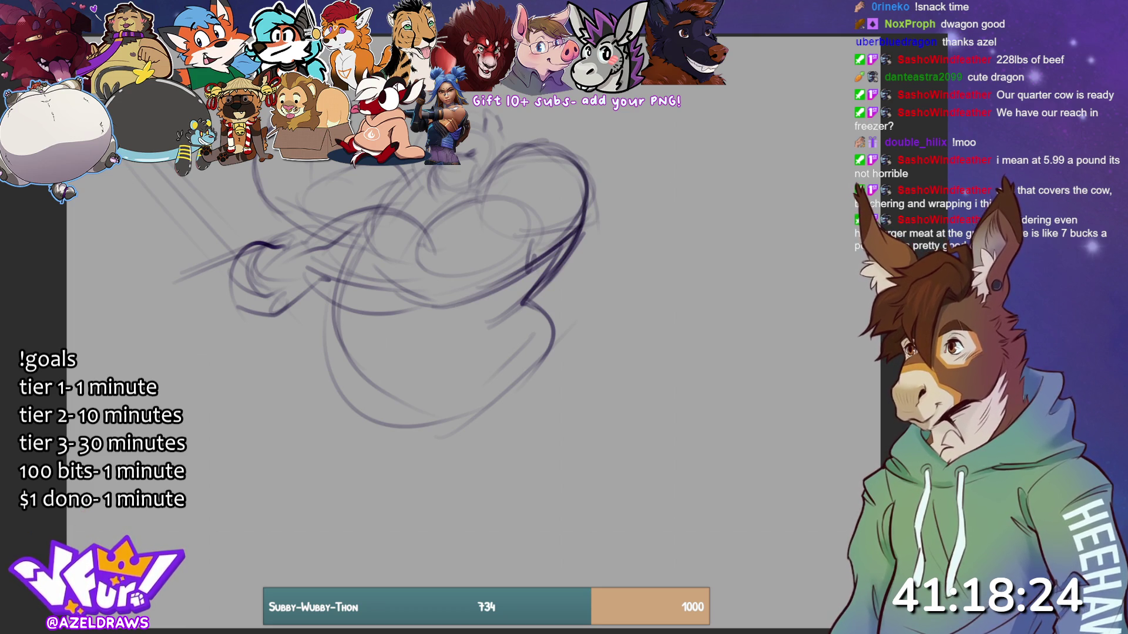
drag(543, 108, 581, 140)
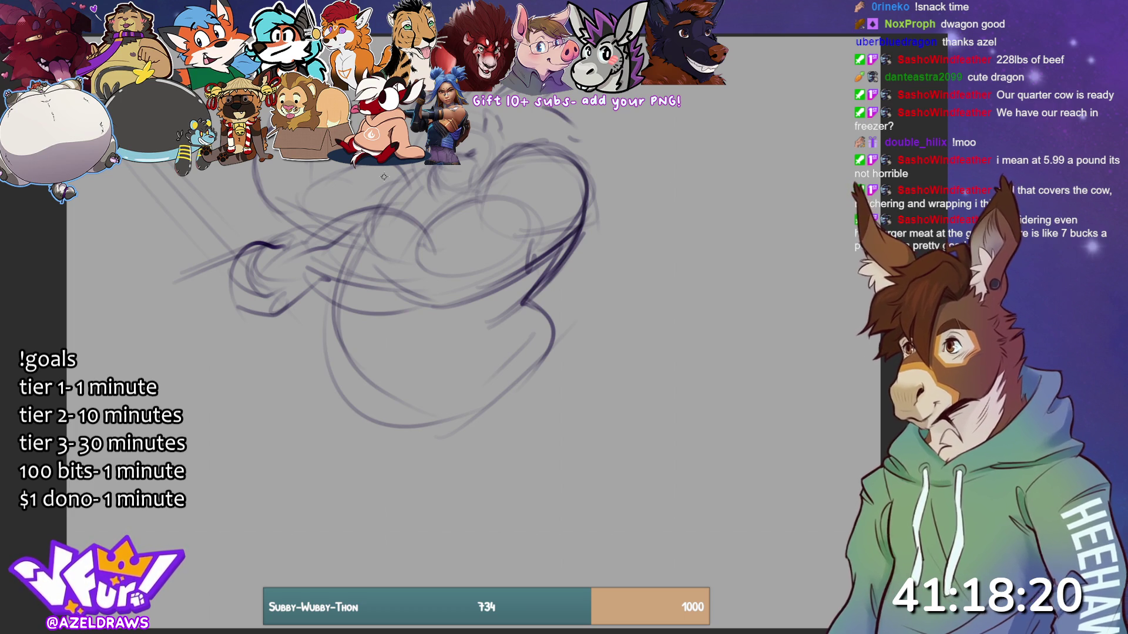
mouse_move(409, 332)
mouse_down()
mouse_move(376, 345)
mouse_move(371, 334)
mouse_up()
mouse_move(534, 296)
mouse_down()
mouse_move(388, 338)
mouse_move(411, 417)
mouse_move(492, 391)
mouse_up()
mouse_move(318, 287)
mouse_down()
mouse_move(305, 399)
mouse_move(451, 434)
mouse_move(564, 329)
mouse_up()
mouse_move(516, 297)
mouse_down()
mouse_move(558, 311)
mouse_move(579, 369)
mouse_up()
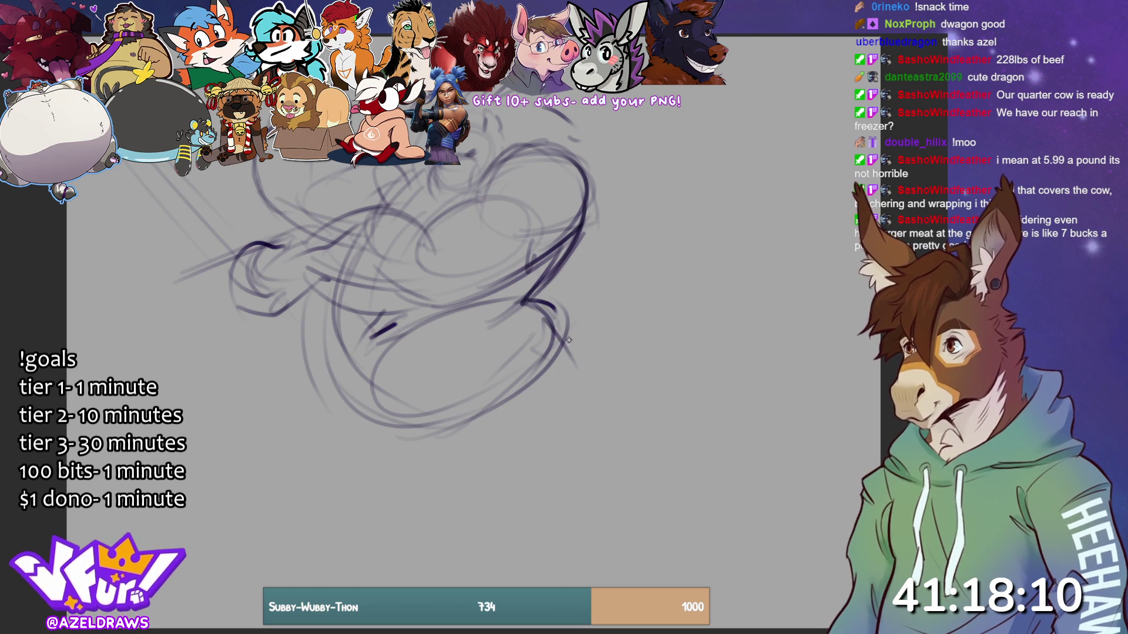
- Sketch the lower belly oval, lower-left curves and a leg shape along the bottom
drag(553, 318, 602, 431)
mouse_move(426, 414)
mouse_down()
mouse_move(541, 469)
mouse_move(567, 329)
mouse_move(572, 355)
mouse_up()
mouse_move(458, 355)
mouse_down()
mouse_move(584, 437)
mouse_move(566, 411)
mouse_up()
drag(317, 328, 246, 461)
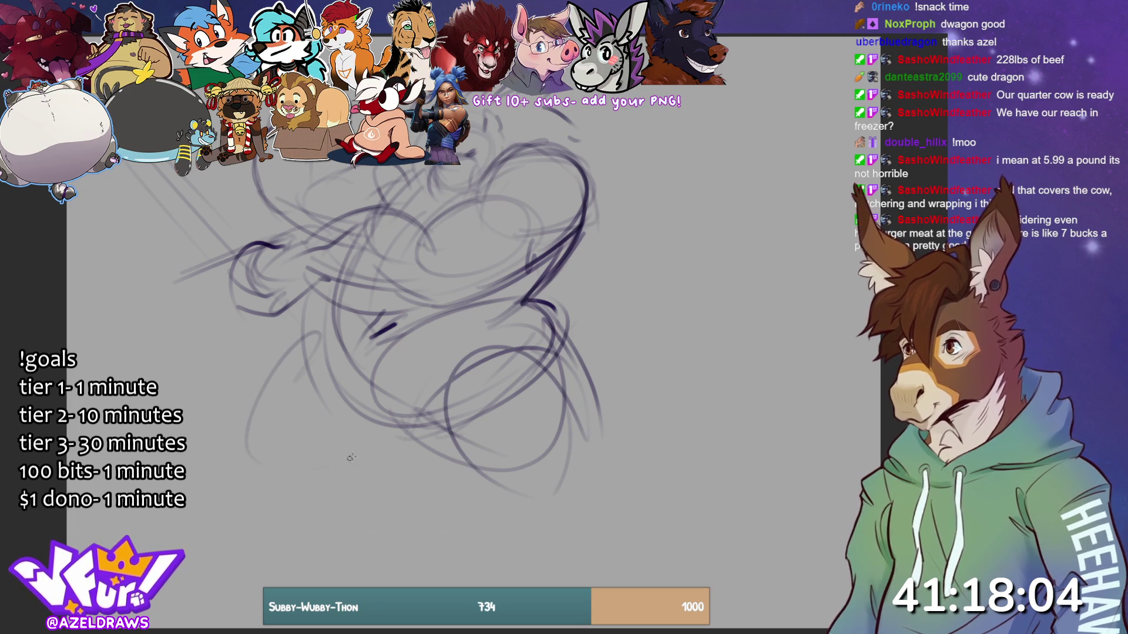
drag(320, 472, 408, 436)
drag(281, 355, 309, 467)
drag(355, 411, 406, 452)
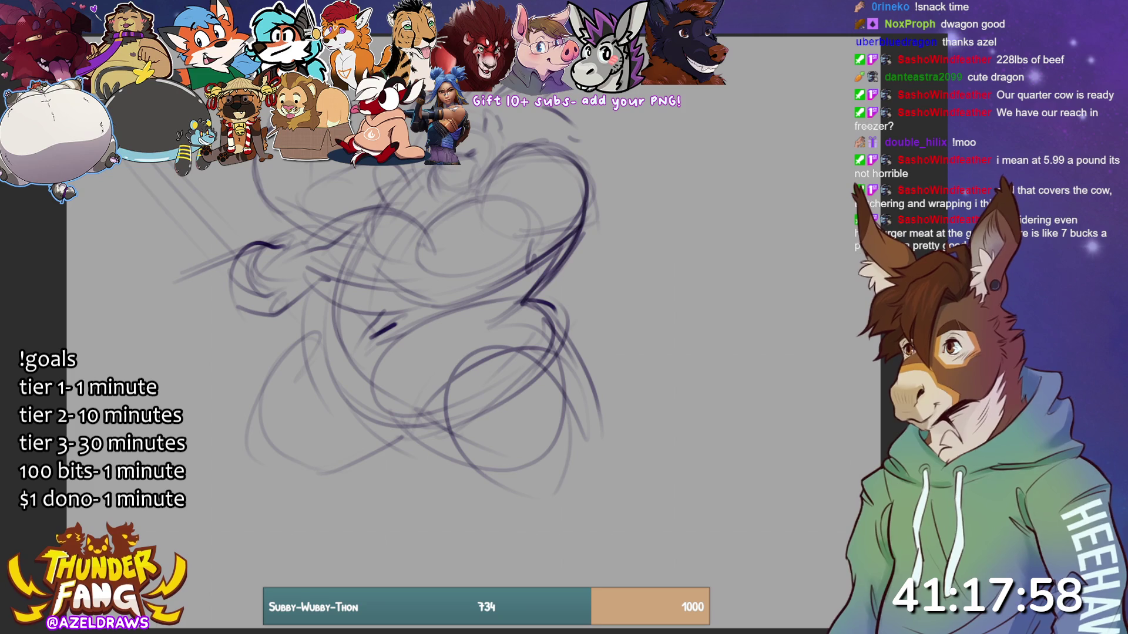
mouse_move(359, 354)
mouse_down()
mouse_move(350, 366)
mouse_move(403, 432)
mouse_move(355, 400)
mouse_move(353, 432)
mouse_move(522, 317)
mouse_move(387, 433)
mouse_up()
mouse_move(308, 364)
mouse_down()
mouse_move(394, 500)
mouse_move(434, 492)
mouse_move(441, 411)
mouse_move(478, 408)
mouse_up()
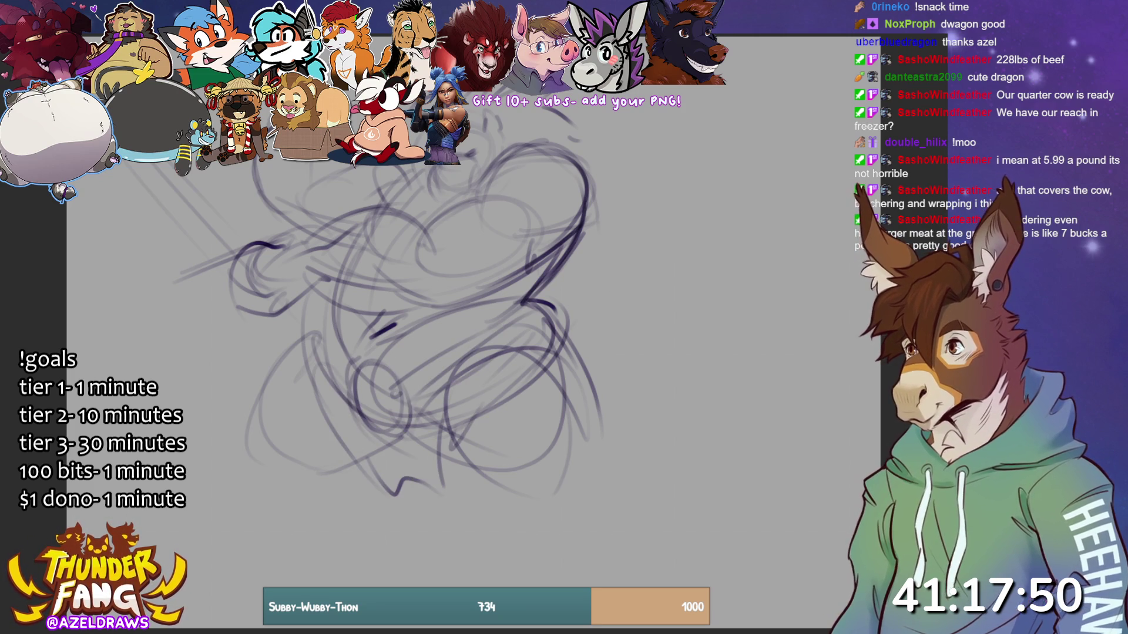
- Add upper-left strokes, long curves across the upper body and a pointed limb on the right
drag(259, 163, 242, 209)
drag(249, 162, 260, 222)
drag(305, 162, 310, 182)
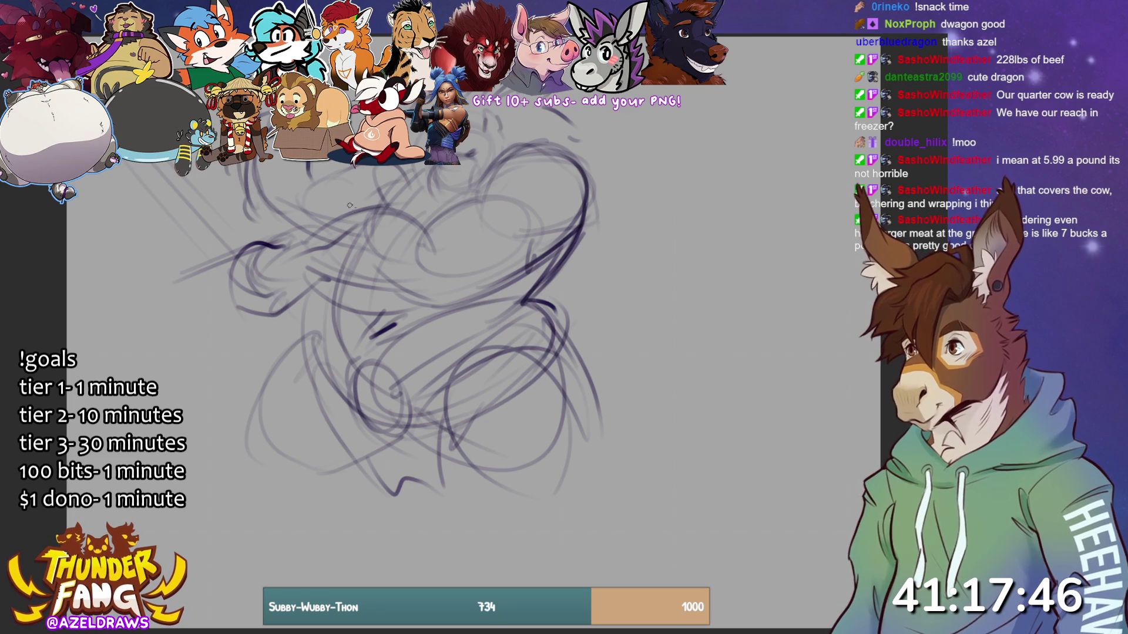
drag(297, 254, 420, 205)
drag(326, 219, 390, 208)
mouse_move(301, 270)
mouse_down()
mouse_move(440, 289)
mouse_move(455, 273)
mouse_up()
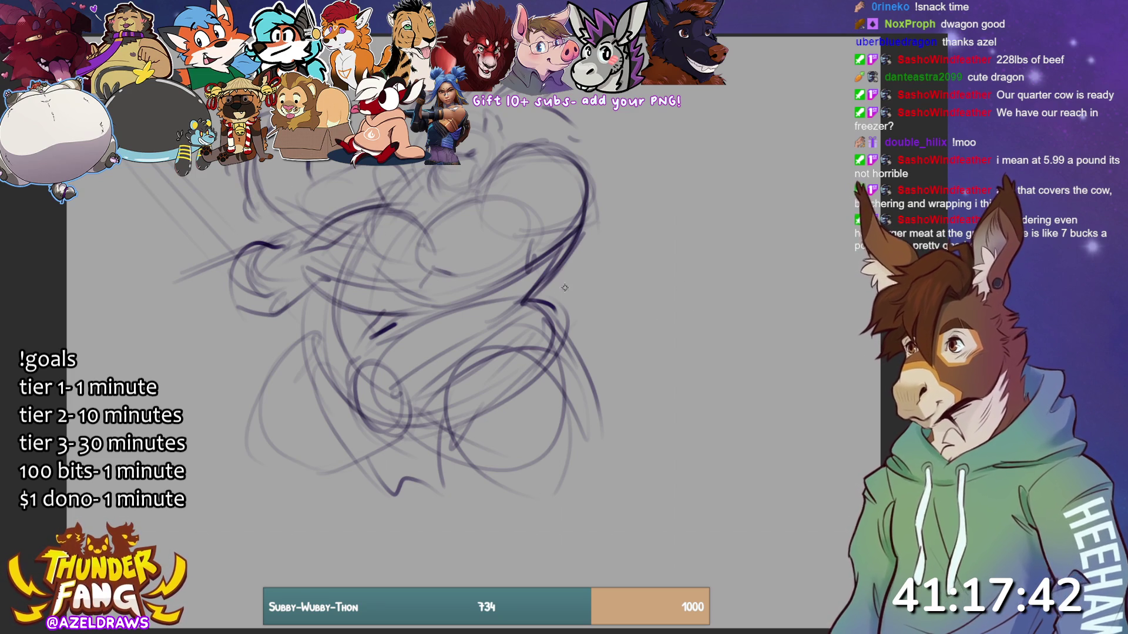
drag(543, 294, 599, 275)
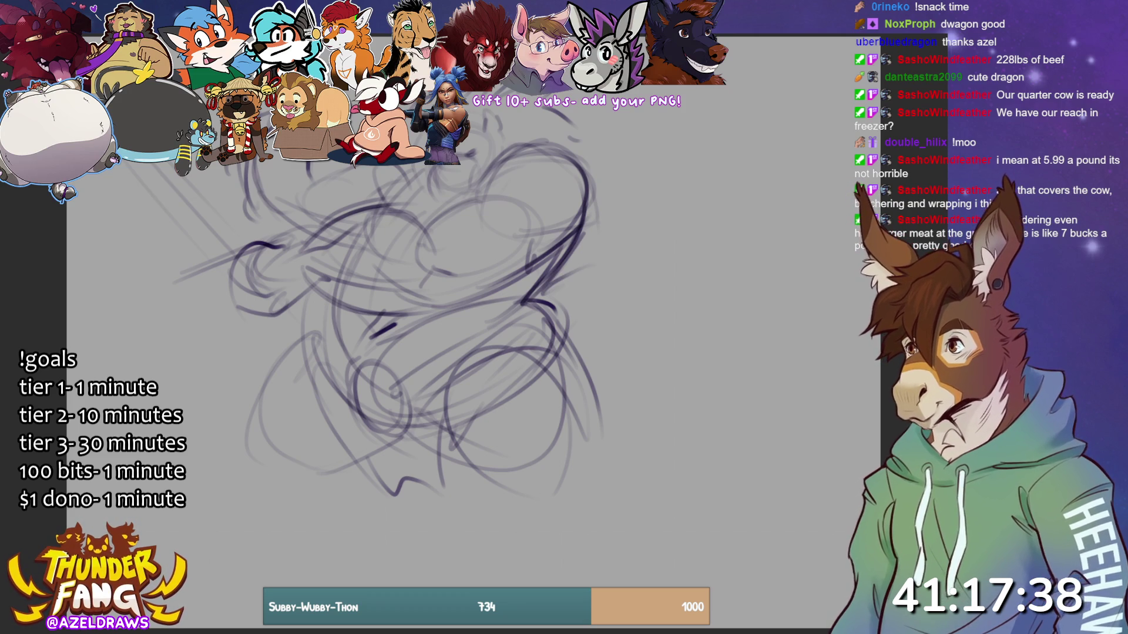
mouse_move(546, 281)
mouse_down()
mouse_move(627, 252)
mouse_move(636, 302)
mouse_move(623, 325)
mouse_move(587, 342)
mouse_up()
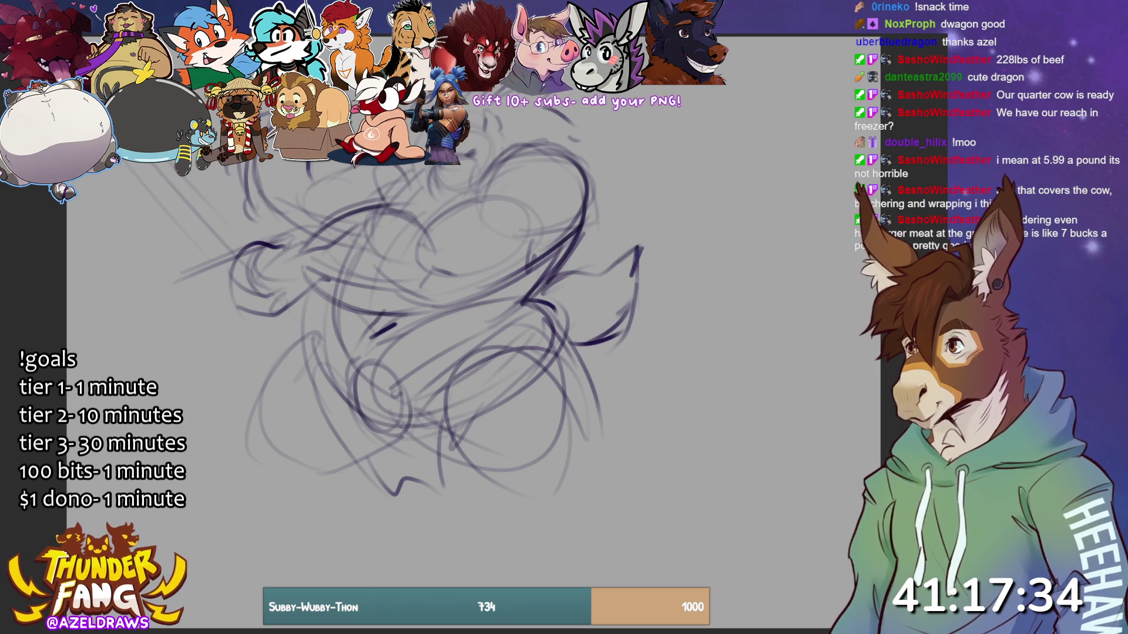
- Add leg strokes at the lower left and foot strokes at the bottom, then begin transforming the sketch
drag(355, 457, 328, 526)
drag(241, 431, 253, 486)
drag(479, 465, 484, 500)
mouse_move(569, 445)
mouse_down()
mouse_move(609, 508)
mouse_move(584, 503)
mouse_up()
drag(494, 498, 506, 527)
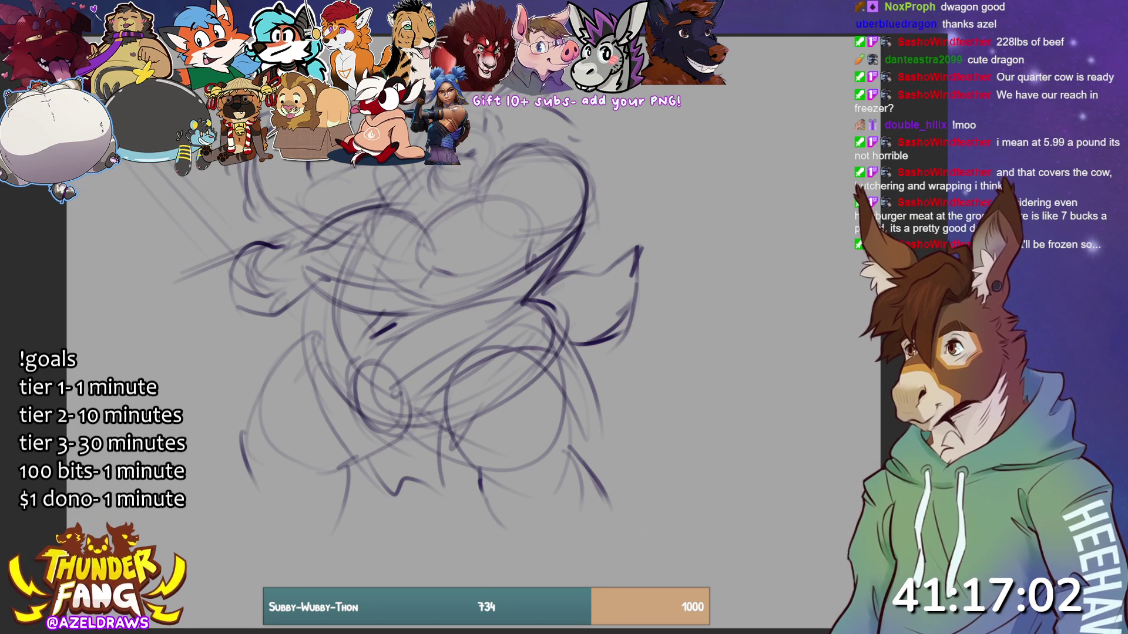
key(ctrl+t)
- Scale the whole figure sketch up, shift it down and right, and confirm the transform
drag(605, 217, 619, 252)
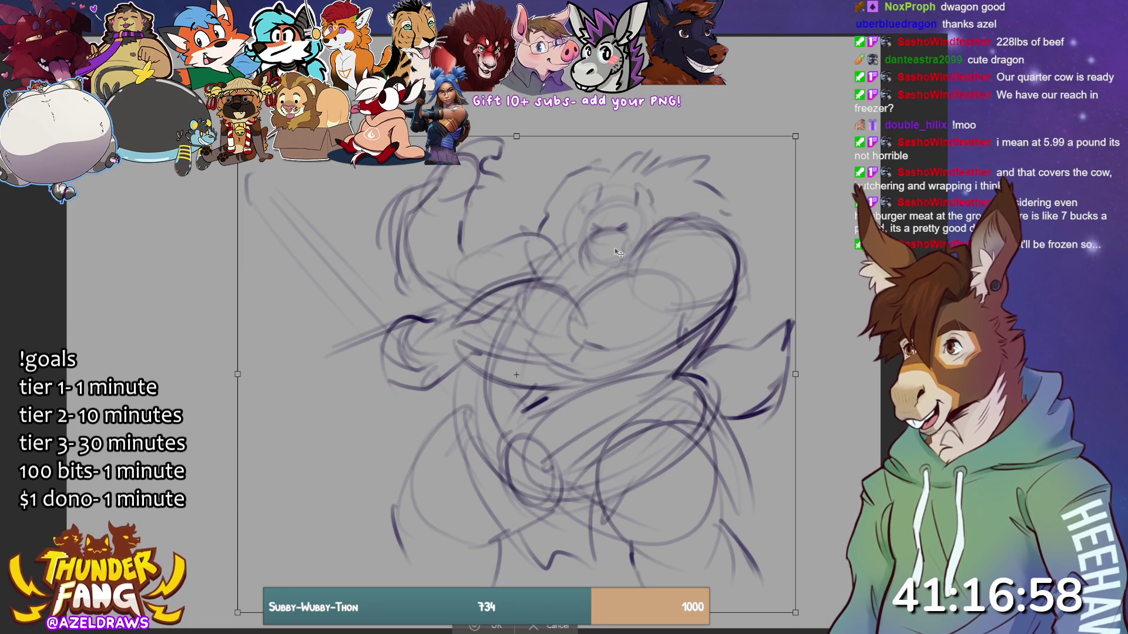
click(476, 627)
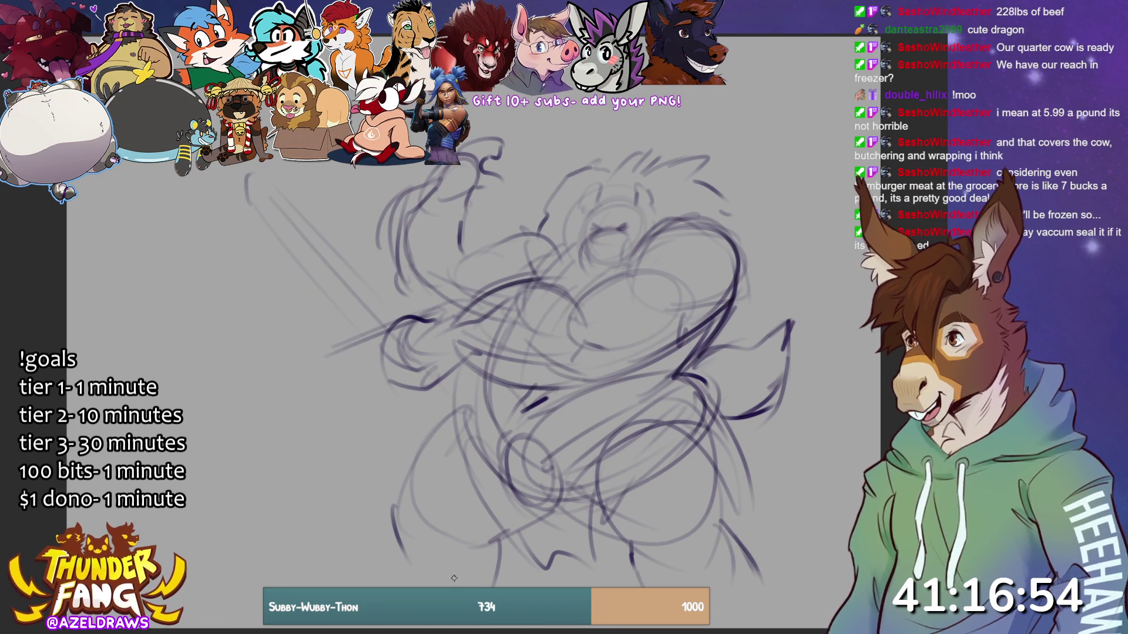
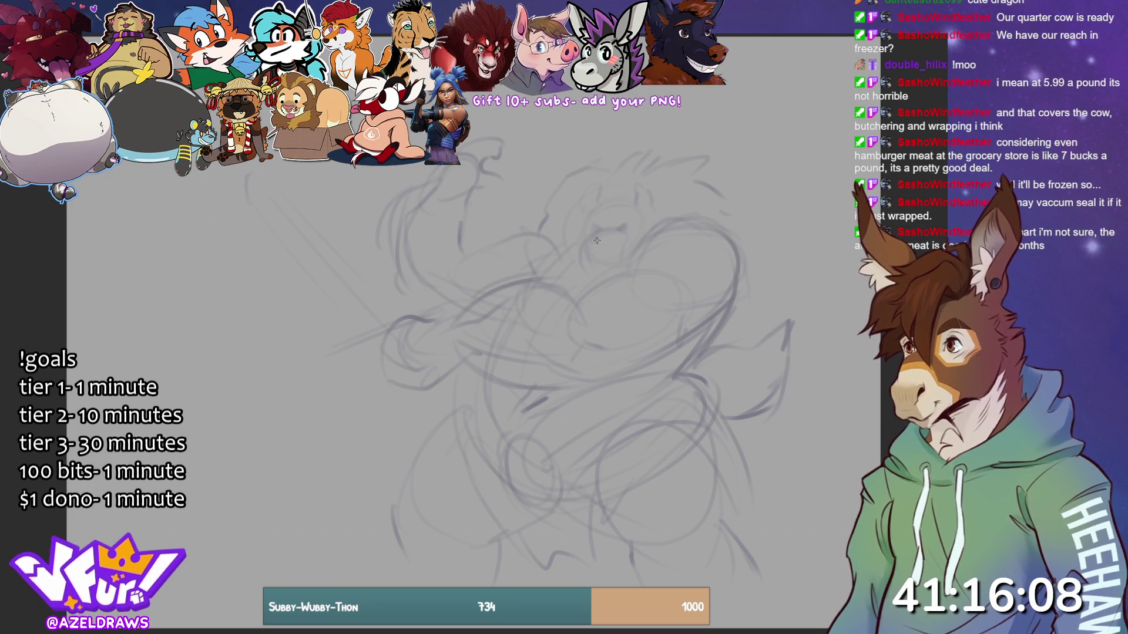
- Sketch the mouth and cheek line, then a big arm curving across the chest to a fist
mouse_move(612, 239)
mouse_down()
mouse_move(588, 241)
mouse_move(609, 233)
mouse_move(599, 259)
mouse_move(580, 253)
mouse_move(630, 253)
mouse_move(581, 275)
mouse_move(629, 271)
mouse_move(632, 258)
mouse_up()
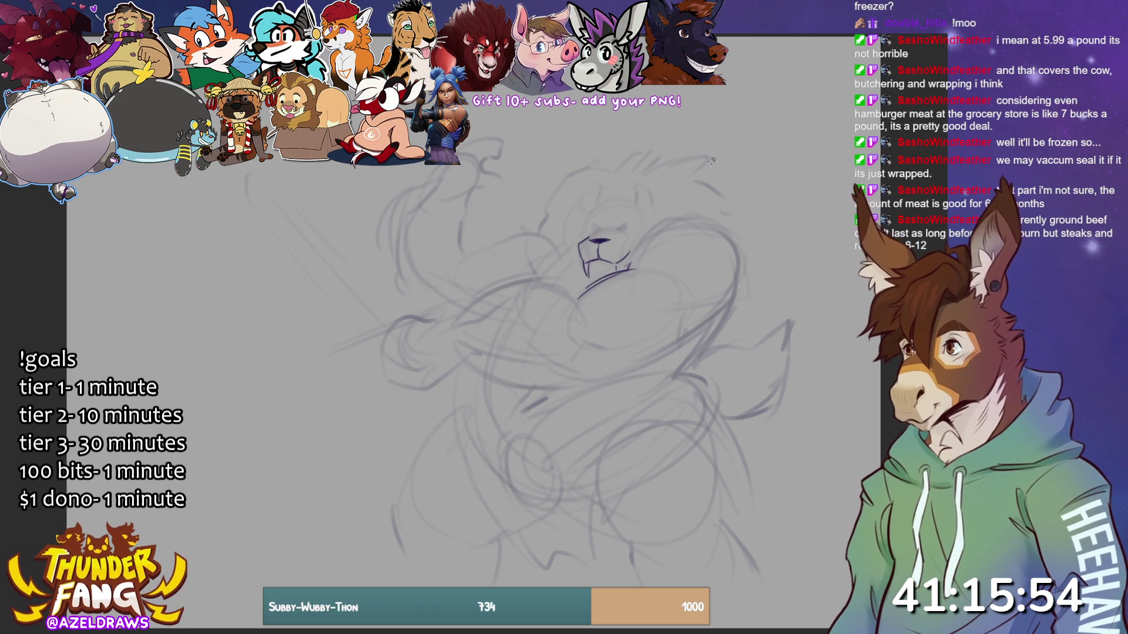
drag(633, 268, 708, 219)
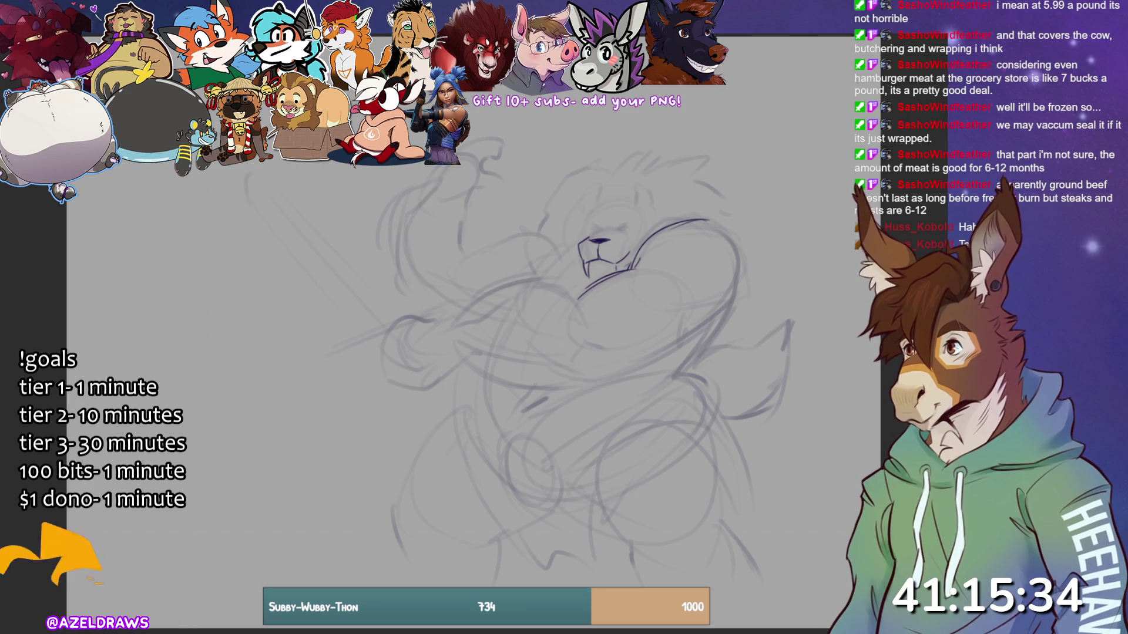
mouse_move(606, 276)
mouse_down()
mouse_move(614, 271)
mouse_move(699, 348)
mouse_move(663, 267)
mouse_move(698, 342)
mouse_up()
mouse_move(595, 381)
mouse_down()
mouse_move(684, 340)
mouse_move(728, 303)
mouse_up()
mouse_move(676, 226)
mouse_down()
mouse_move(691, 220)
mouse_move(749, 257)
mouse_move(744, 229)
mouse_move(743, 267)
mouse_move(705, 320)
mouse_up()
mouse_move(437, 317)
mouse_down()
mouse_move(502, 267)
mouse_move(533, 269)
mouse_move(582, 295)
mouse_move(511, 383)
mouse_move(596, 379)
mouse_up()
mouse_move(558, 298)
mouse_down()
mouse_move(596, 320)
mouse_move(605, 361)
mouse_up()
drag(424, 320, 401, 316)
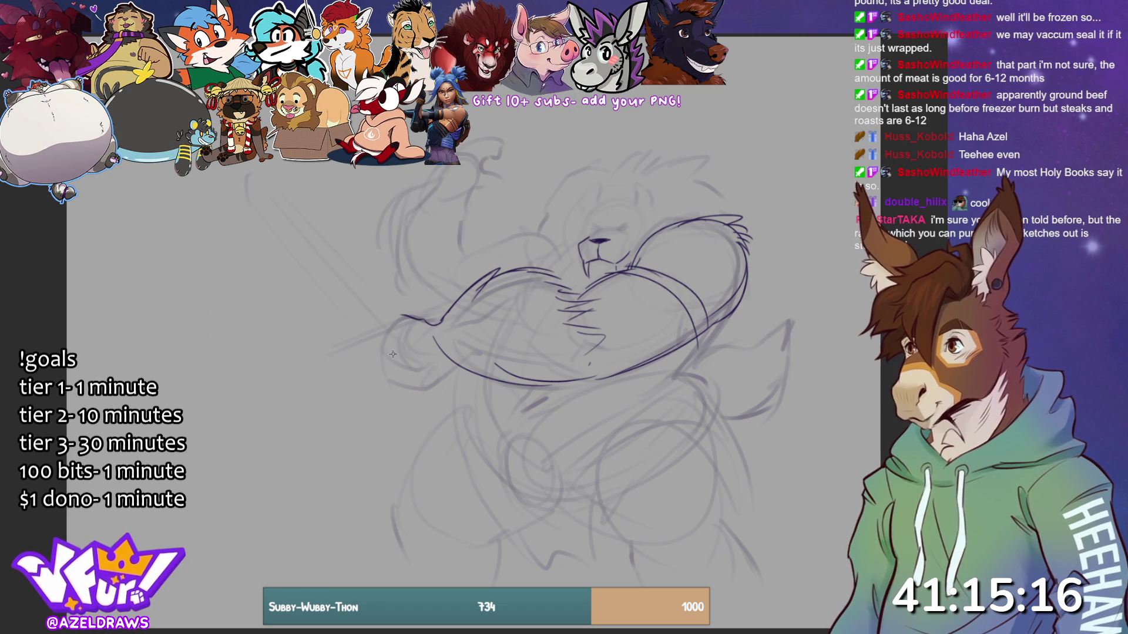
mouse_move(403, 316)
mouse_down()
mouse_move(381, 351)
mouse_move(400, 365)
mouse_move(470, 374)
mouse_move(449, 369)
mouse_move(440, 383)
mouse_move(372, 360)
mouse_move(418, 382)
mouse_move(611, 382)
mouse_up()
- Redraw the crossed arm's contours, fur hatching, muscle lines and fist, and rough in the eyes
drag(561, 342, 626, 370)
mouse_move(568, 320)
mouse_down()
mouse_move(594, 305)
mouse_move(618, 321)
mouse_move(609, 327)
mouse_up()
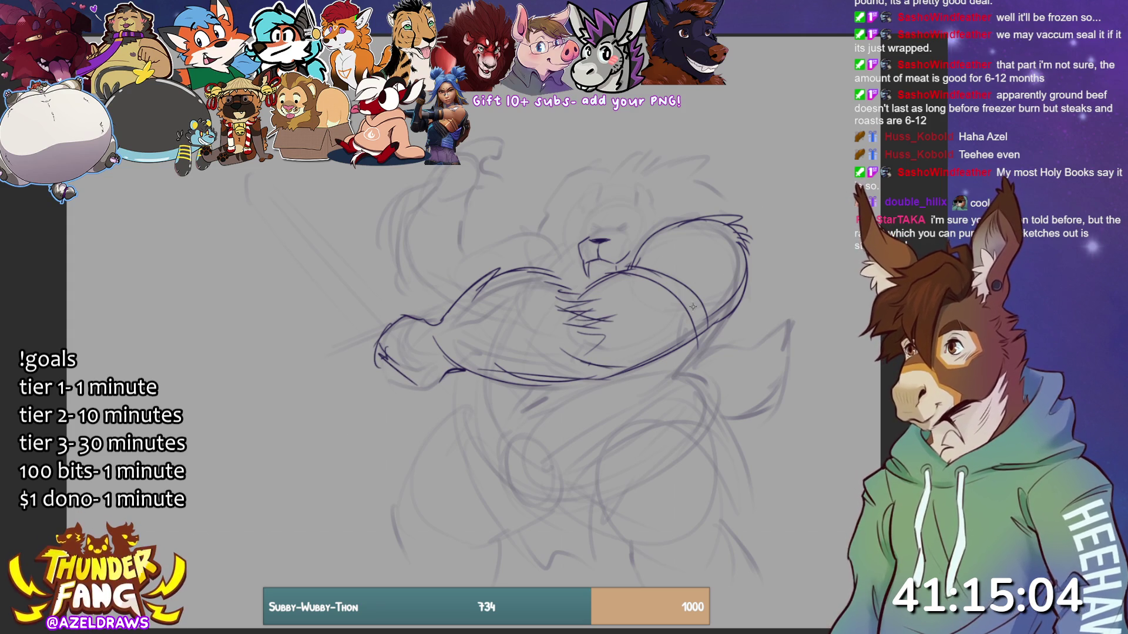
mouse_move(591, 232)
mouse_down()
mouse_move(617, 225)
mouse_move(623, 269)
mouse_up()
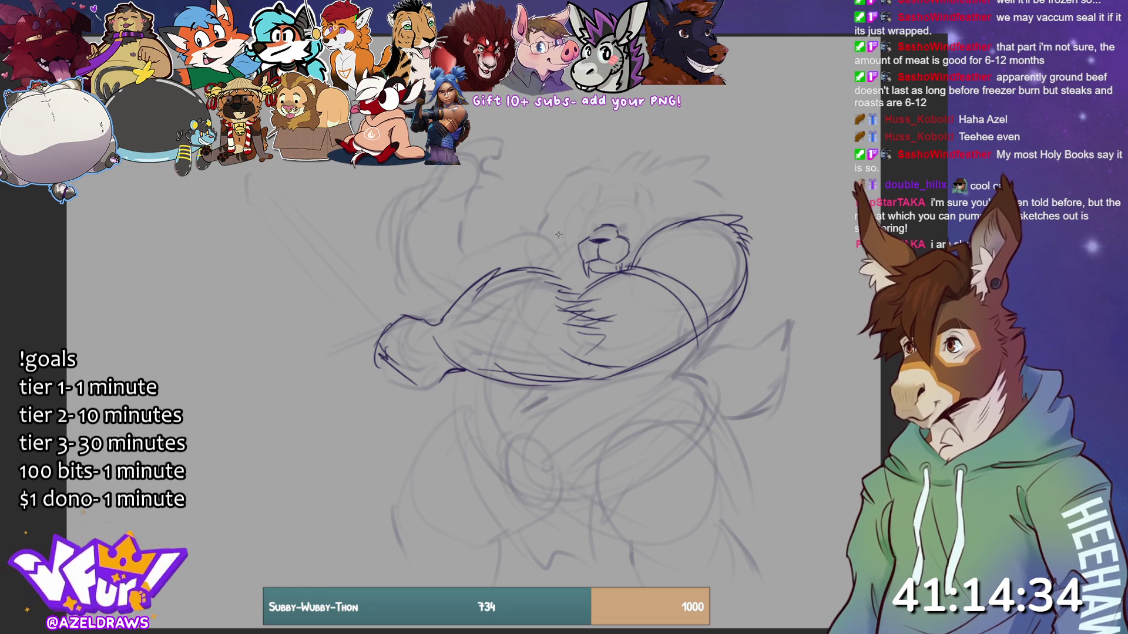
mouse_move(434, 329)
mouse_down()
mouse_move(474, 303)
mouse_move(576, 339)
mouse_move(582, 364)
mouse_move(437, 345)
mouse_move(577, 385)
mouse_move(584, 347)
mouse_up()
mouse_move(495, 309)
mouse_down()
mouse_move(469, 308)
mouse_move(500, 377)
mouse_move(507, 338)
mouse_move(540, 387)
mouse_up()
drag(542, 330, 551, 359)
drag(456, 309, 556, 327)
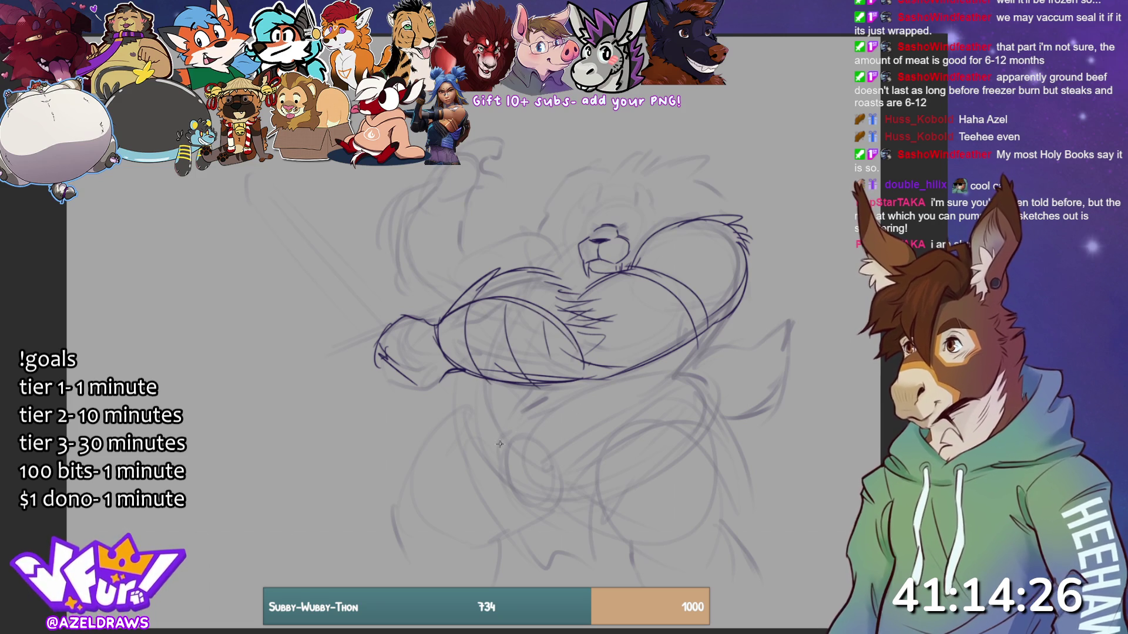
drag(723, 252, 731, 273)
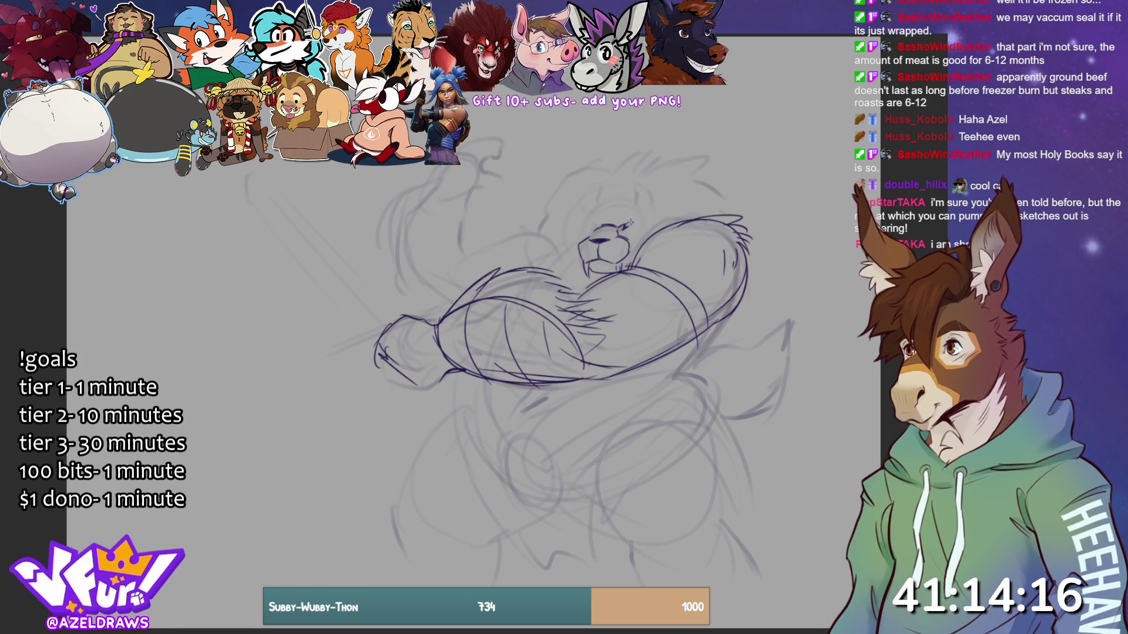
- Arch the brows above the muzzle, refine the nose marks and add cheek fur tufts
drag(615, 229, 638, 215)
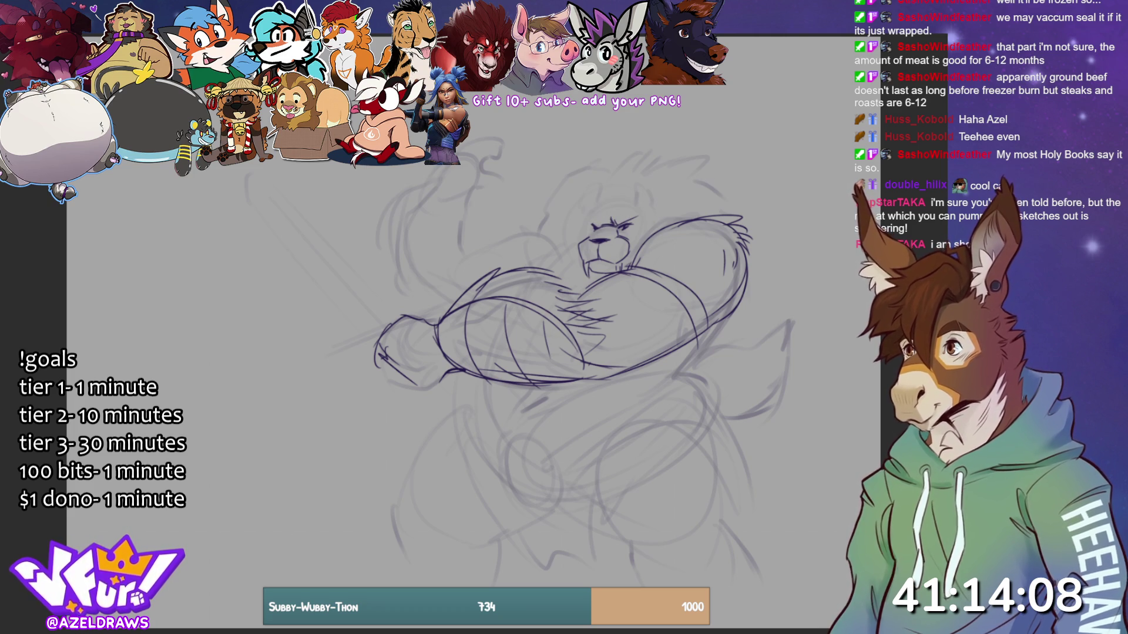
mouse_move(611, 226)
mouse_down()
mouse_move(638, 204)
mouse_move(593, 206)
mouse_up()
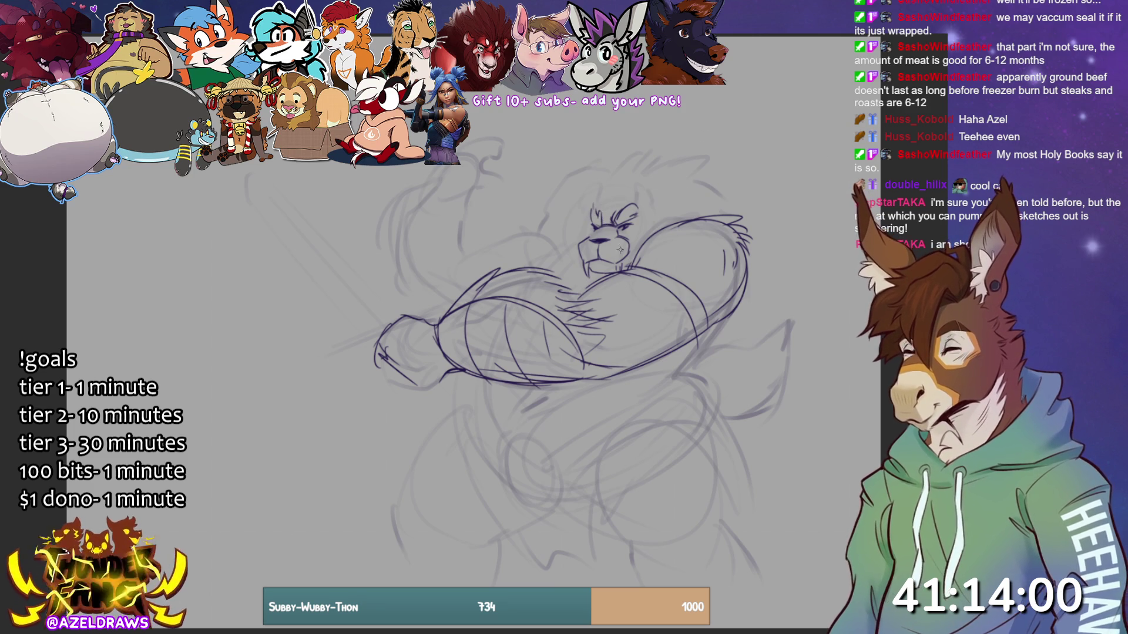
mouse_move(594, 244)
mouse_down()
mouse_move(604, 242)
mouse_move(565, 265)
mouse_up()
mouse_move(639, 213)
mouse_down()
mouse_move(663, 231)
mouse_move(598, 184)
mouse_move(646, 152)
mouse_move(635, 195)
mouse_move(648, 155)
mouse_move(660, 157)
mouse_move(585, 189)
mouse_move(593, 210)
mouse_up()
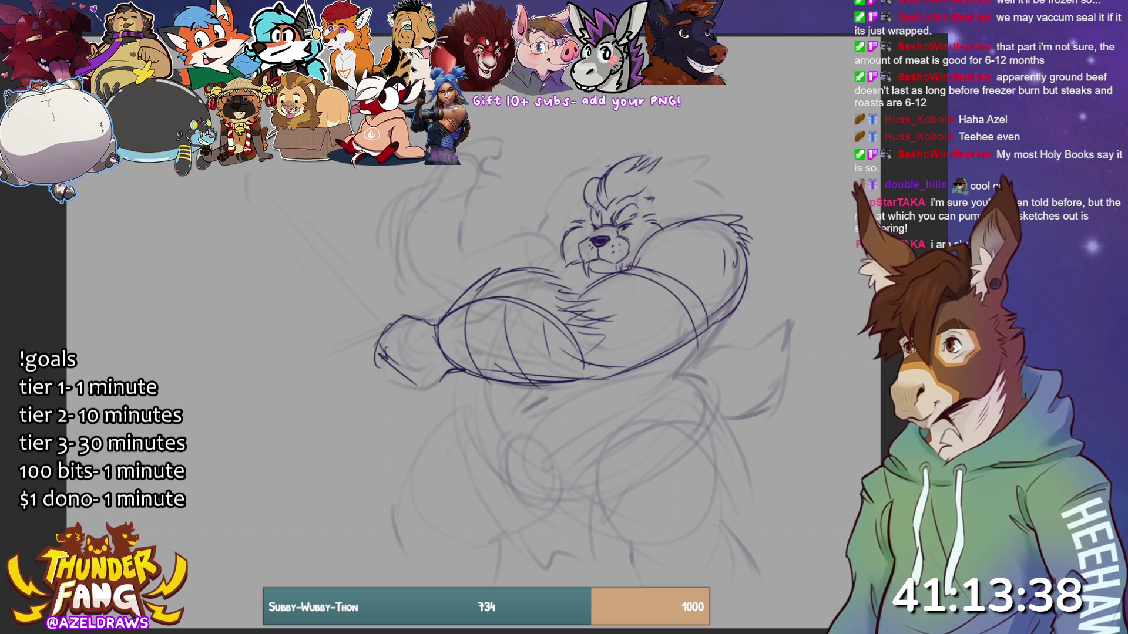
- Sketch an ear, a hair tuft on top of the head and fur beside the right ear
mouse_move(653, 192)
mouse_down()
mouse_move(679, 157)
mouse_move(663, 195)
mouse_move(587, 185)
mouse_move(603, 162)
mouse_move(600, 182)
mouse_move(569, 177)
mouse_move(548, 232)
mouse_up()
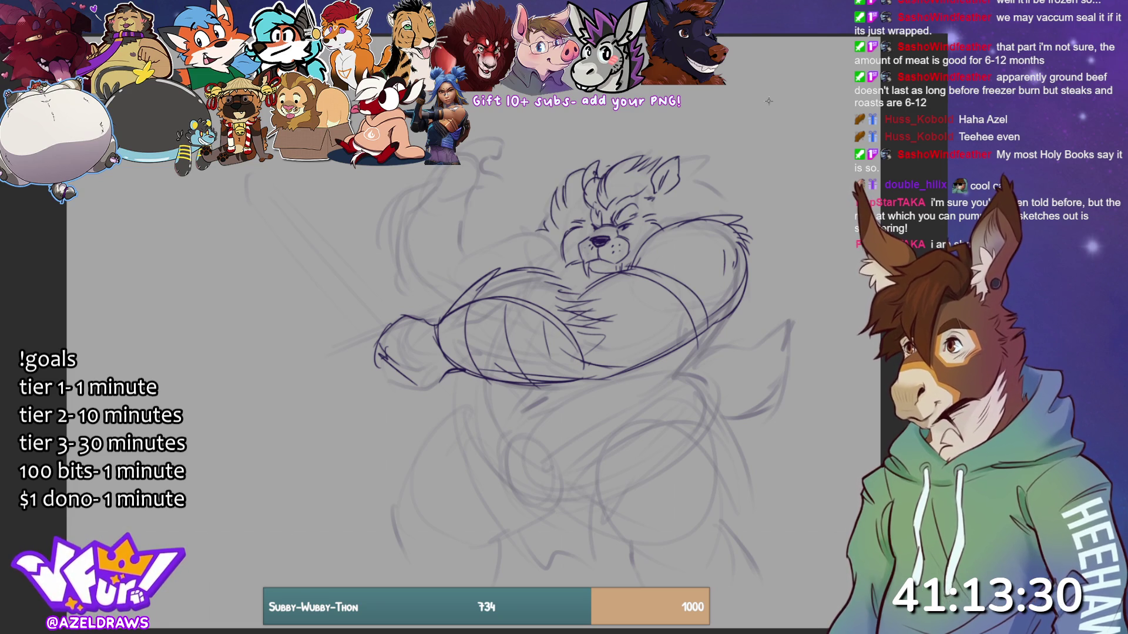
mouse_move(598, 179)
mouse_down()
mouse_move(613, 160)
mouse_move(712, 160)
mouse_move(737, 220)
mouse_up()
drag(685, 179, 723, 192)
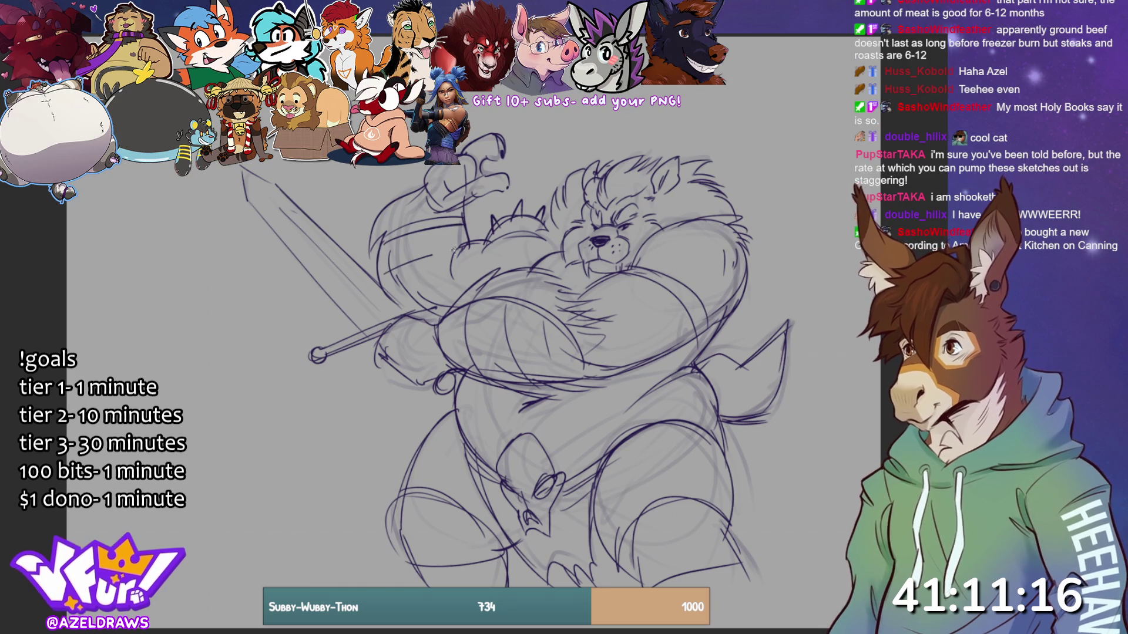
- Add a curve by the raised hand, vertical sword hilt lines and detail strokes near the guard
mouse_move(468, 120)
mouse_down()
mouse_move(532, 136)
mouse_move(517, 143)
mouse_move(509, 239)
mouse_up()
drag(342, 165, 346, 249)
drag(340, 194, 340, 243)
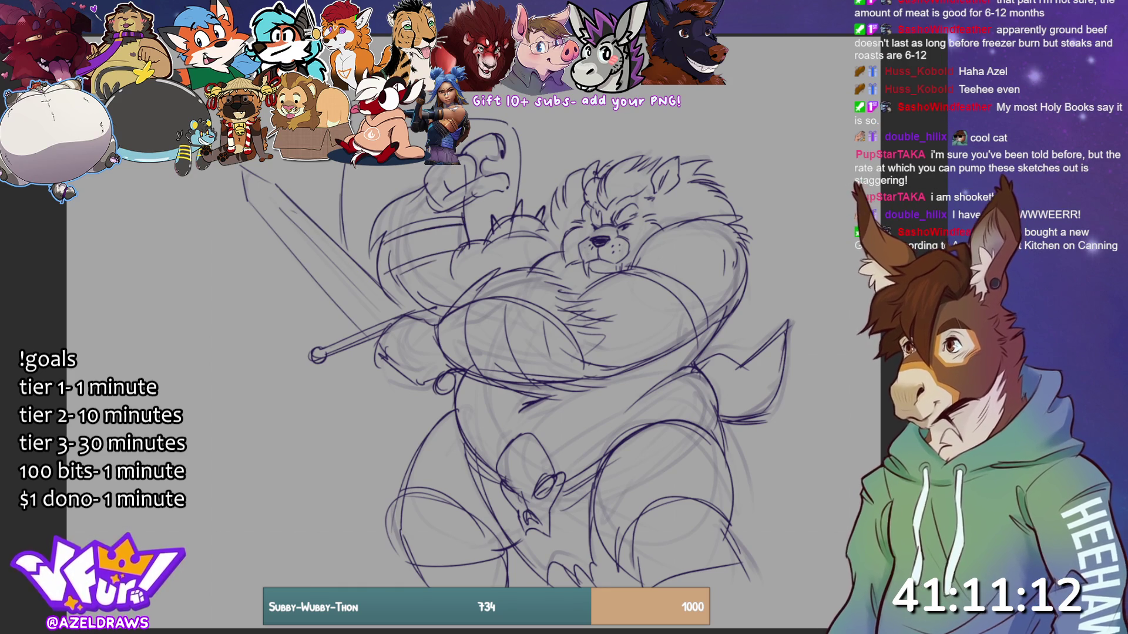
drag(352, 166, 355, 249)
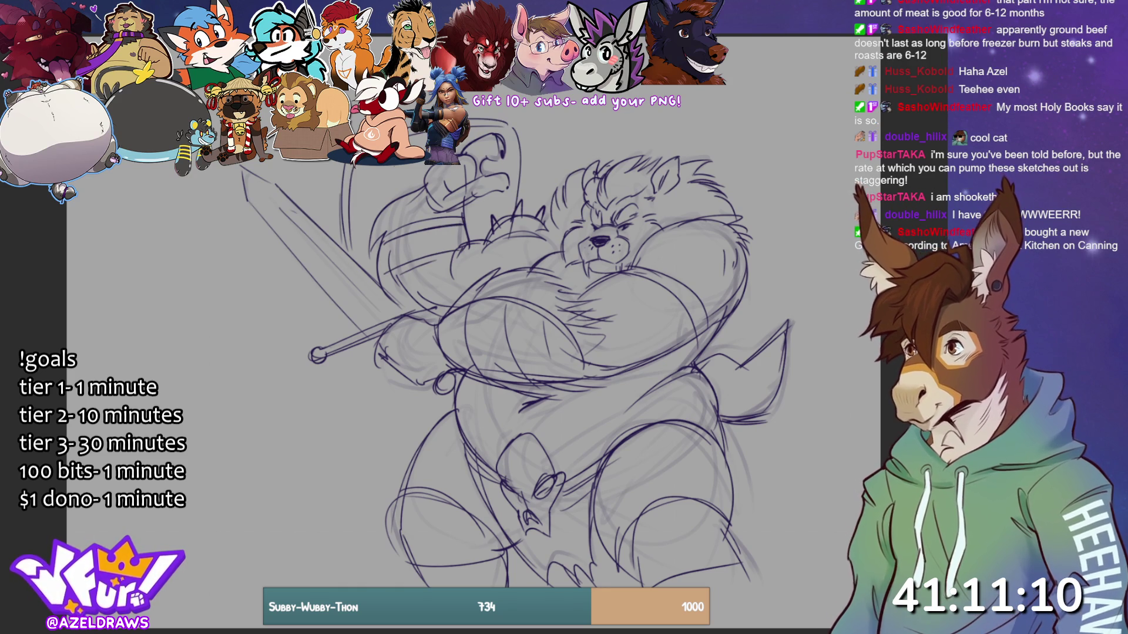
drag(375, 173, 376, 221)
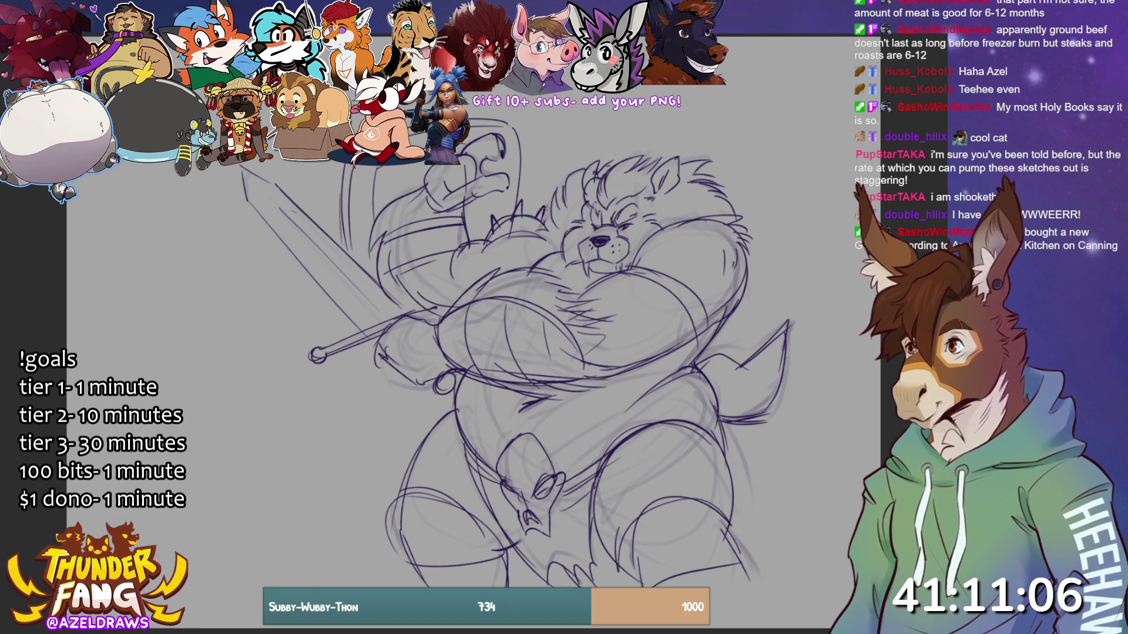
drag(416, 267, 453, 256)
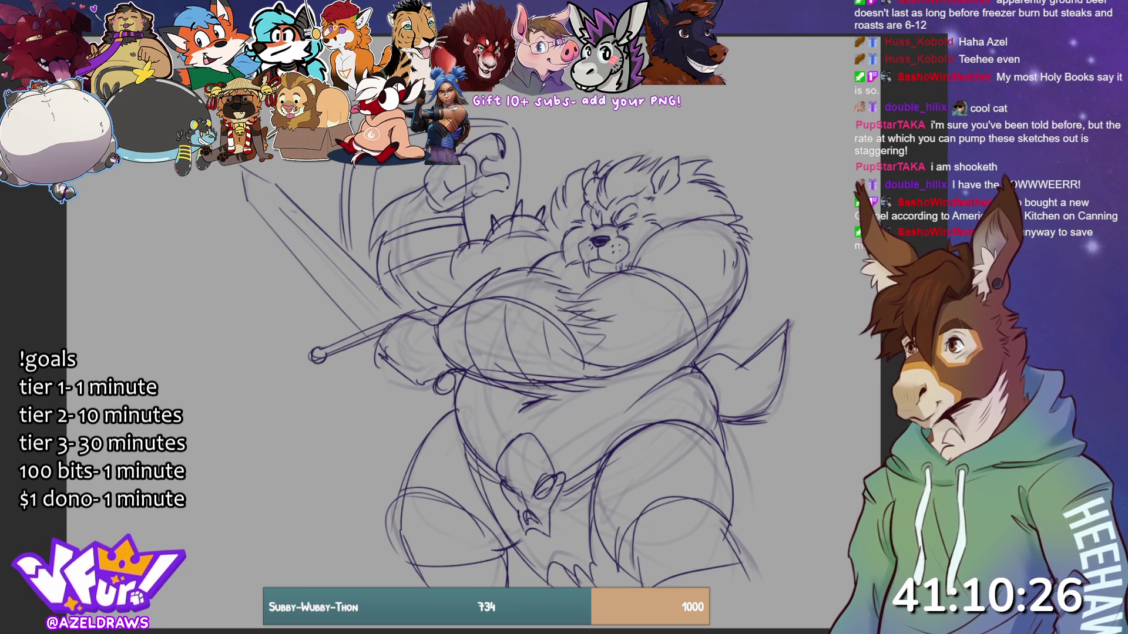
drag(419, 320, 447, 304)
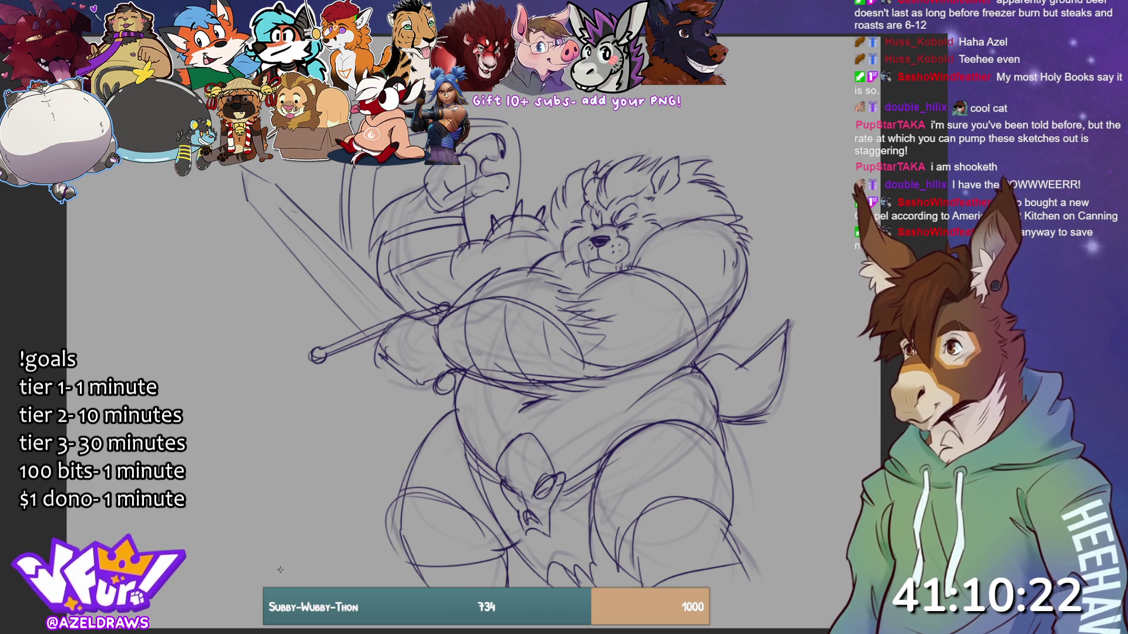
mouse_move(384, 334)
mouse_down()
mouse_move(405, 332)
mouse_move(383, 356)
mouse_move(435, 321)
mouse_move(432, 365)
mouse_up()
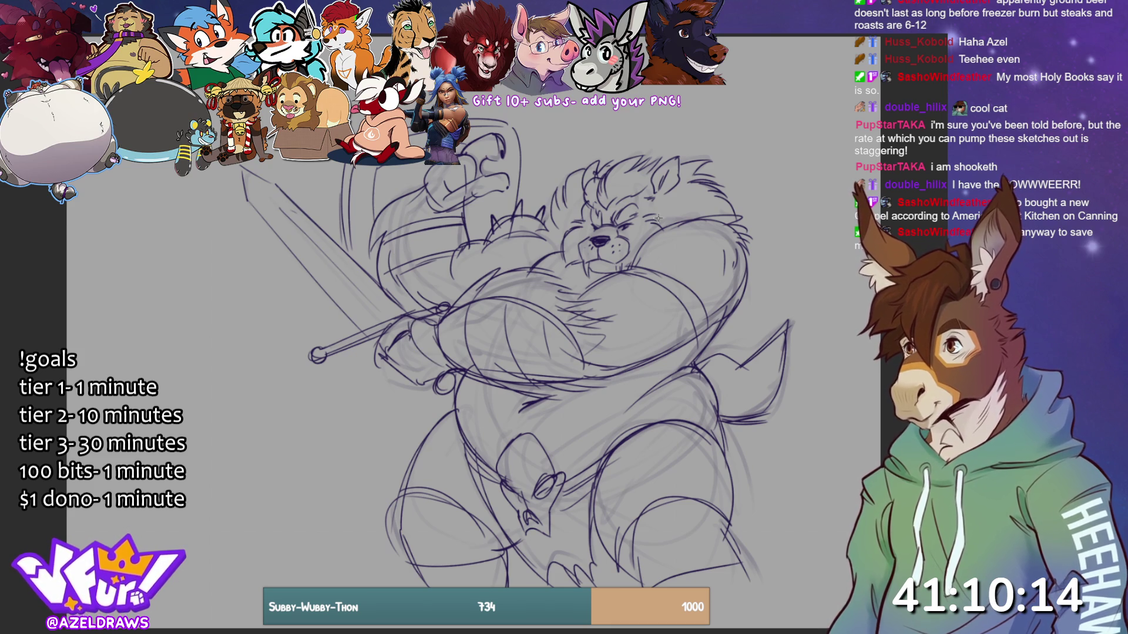
- Darken the lion's brow and scribble the skull buckle's eye sockets and nose dark
mouse_move(611, 217)
mouse_down()
mouse_move(605, 228)
mouse_move(633, 226)
mouse_up()
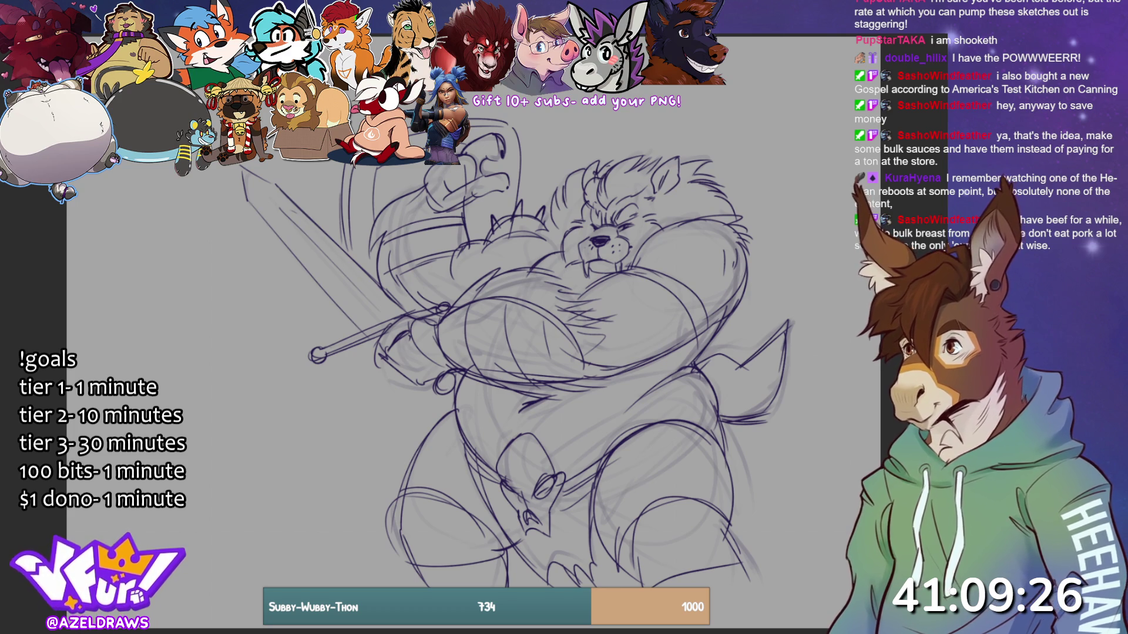
mouse_move(536, 493)
mouse_down()
mouse_move(547, 481)
mouse_move(527, 515)
mouse_move(538, 523)
mouse_up()
drag(500, 482, 519, 498)
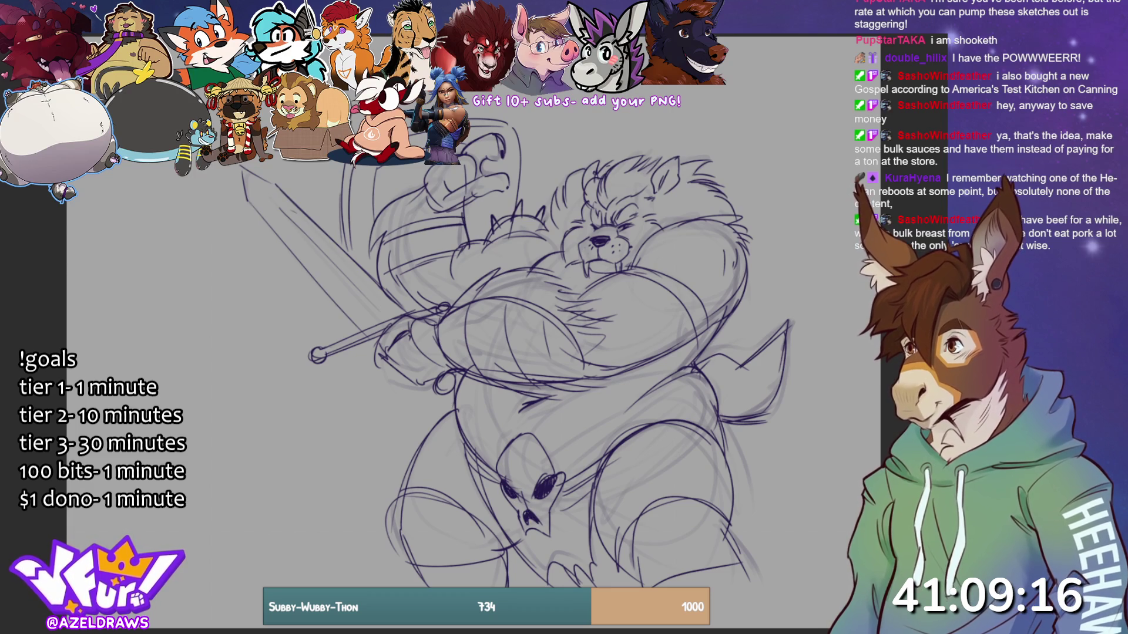
- Draw teeth under the skull's nose and lasso-fill the lion's muzzle dark
drag(524, 534, 555, 537)
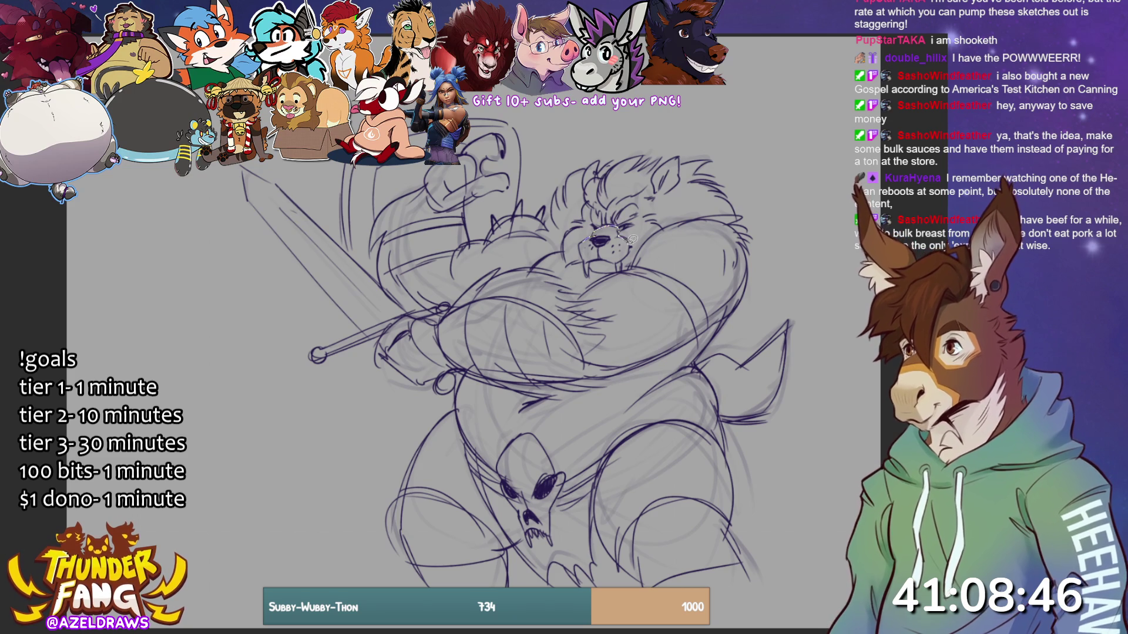
mouse_move(619, 259)
mouse_down()
mouse_move(592, 265)
mouse_move(582, 252)
mouse_move(604, 218)
mouse_up()
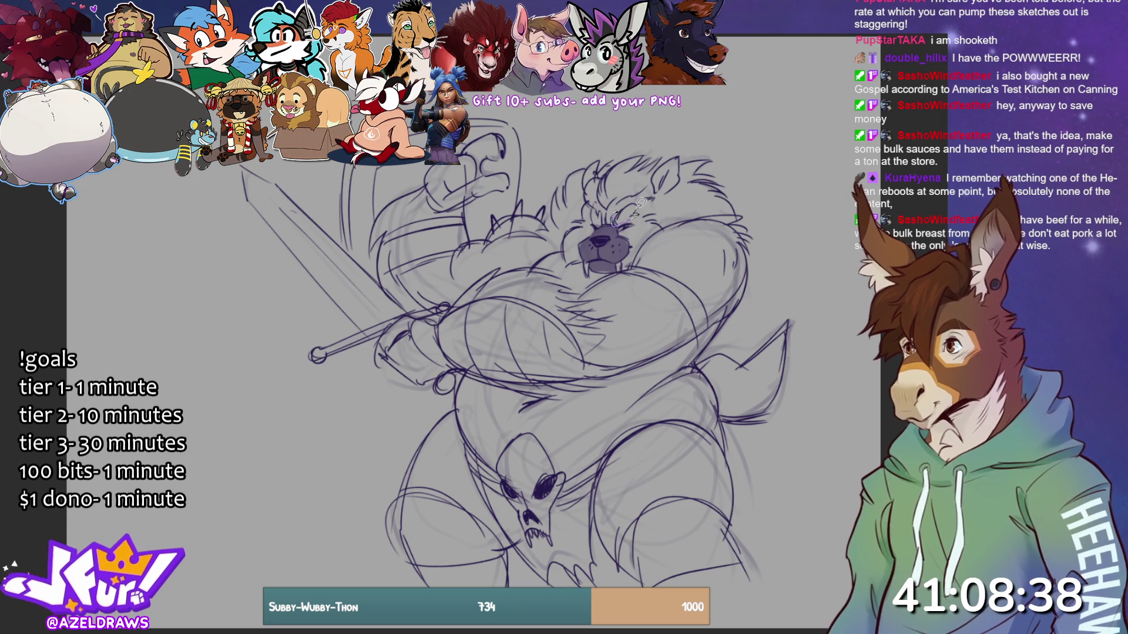
- Darken the brow further and add hair strokes around the top and left of the head
drag(637, 206, 593, 219)
mouse_move(605, 170)
mouse_down()
mouse_move(593, 187)
mouse_move(600, 200)
mouse_move(651, 183)
mouse_move(663, 160)
mouse_move(643, 149)
mouse_move(605, 171)
mouse_up()
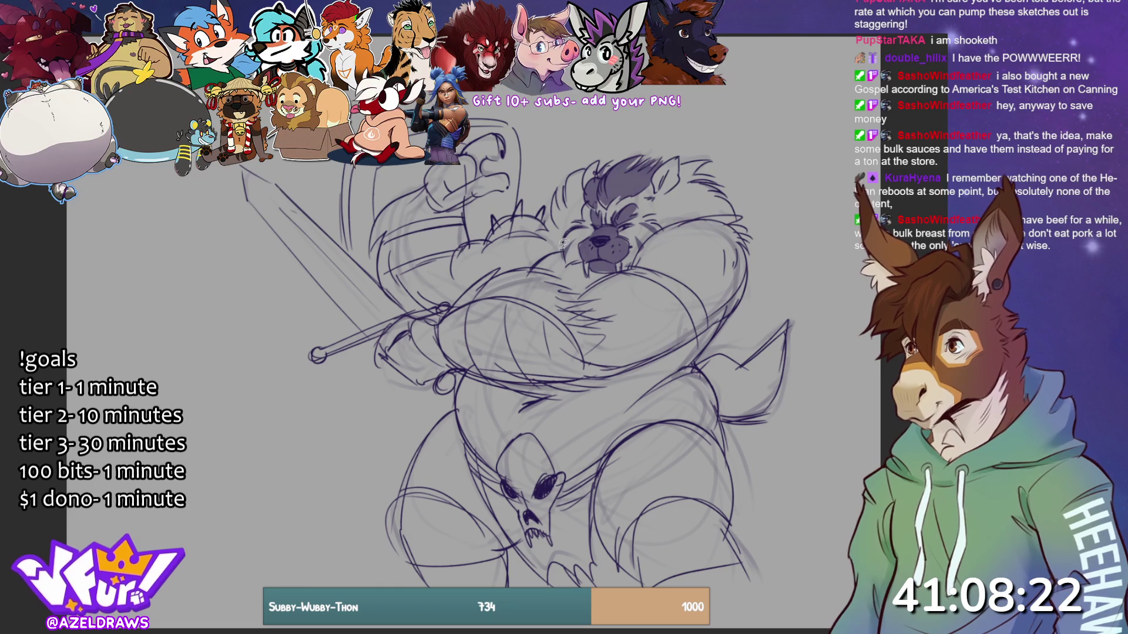
mouse_move(586, 215)
mouse_down()
mouse_move(587, 180)
mouse_move(570, 176)
mouse_move(537, 234)
mouse_up()
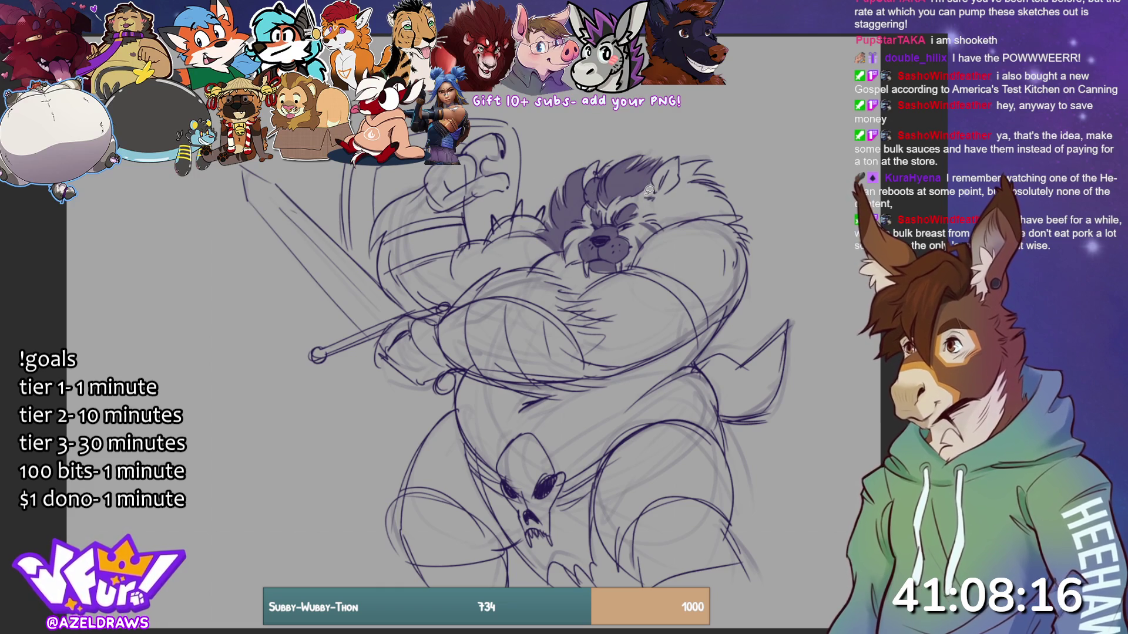
mouse_move(650, 195)
mouse_down()
mouse_move(652, 179)
mouse_move(686, 153)
mouse_move(712, 160)
mouse_move(708, 176)
mouse_move(734, 210)
mouse_move(661, 228)
mouse_move(647, 195)
mouse_up()
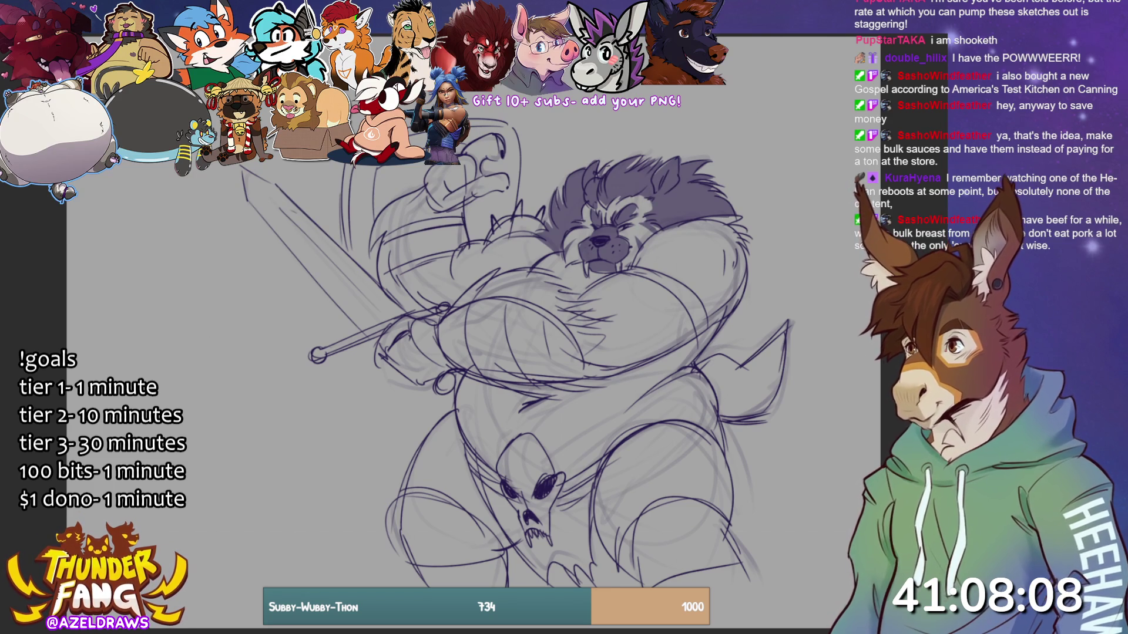
- Lasso-fill dark shading across the chest and along the arm
mouse_move(444, 317)
mouse_down()
mouse_move(483, 283)
mouse_move(555, 267)
mouse_move(568, 305)
mouse_move(617, 320)
mouse_move(593, 346)
mouse_move(617, 361)
mouse_move(517, 304)
mouse_move(445, 317)
mouse_up()
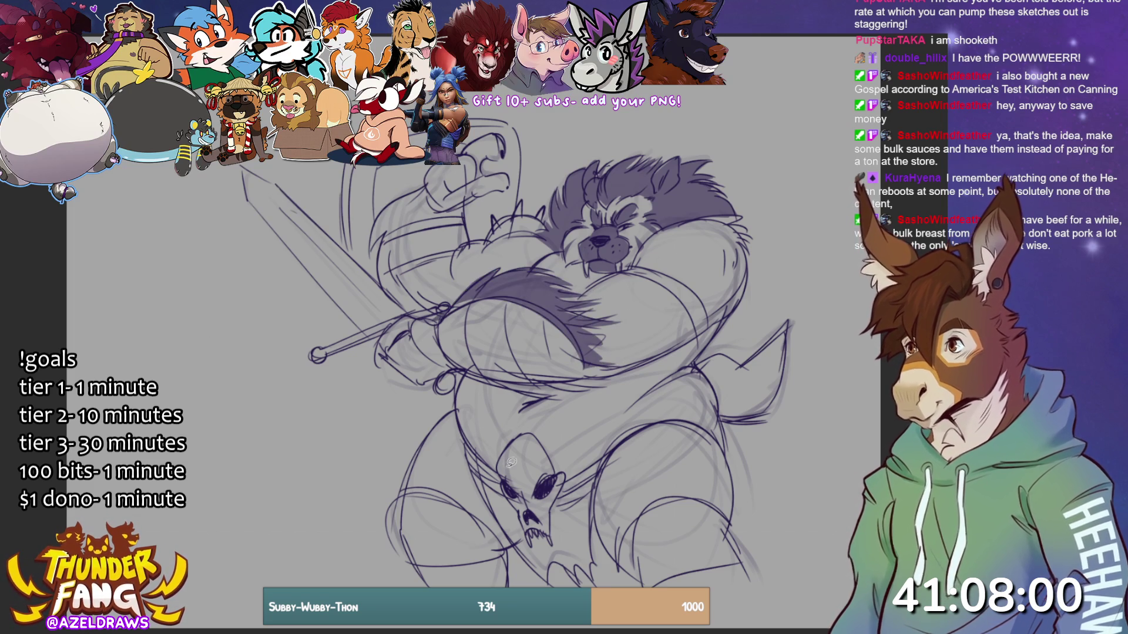
mouse_move(456, 369)
mouse_down()
mouse_move(540, 392)
mouse_move(611, 373)
mouse_move(452, 367)
mouse_up()
mouse_move(422, 191)
mouse_down()
mouse_move(369, 238)
mouse_move(414, 311)
mouse_move(443, 300)
mouse_move(473, 232)
mouse_move(446, 197)
mouse_up()
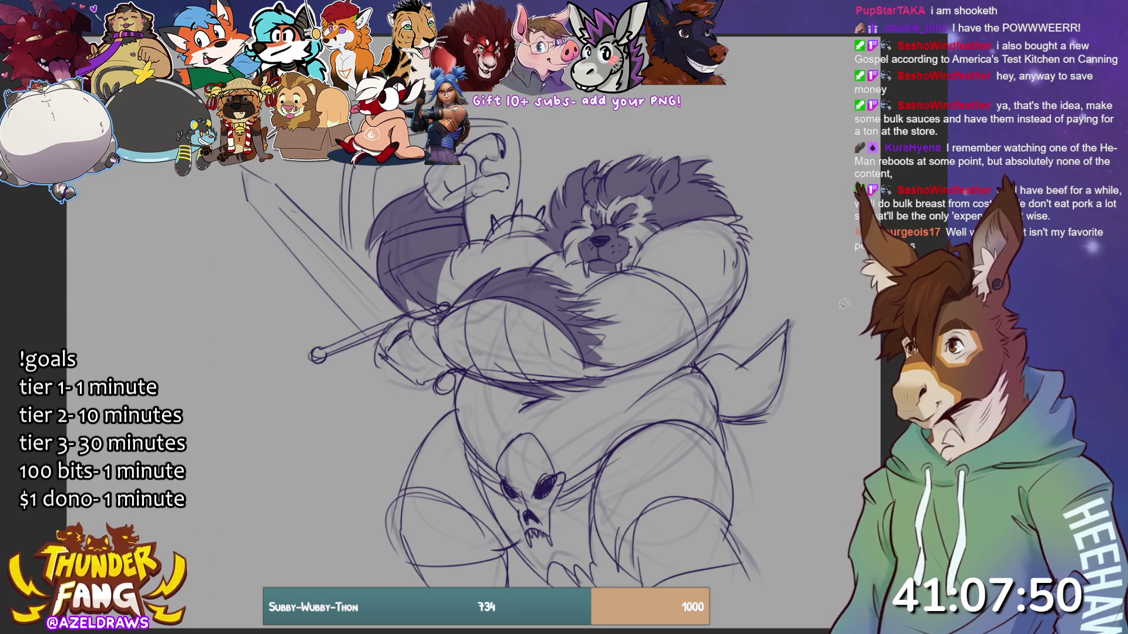
- Fill dark spots over the right shoulder, both sides of the chest and the belly
mouse_move(670, 246)
mouse_down()
mouse_move(676, 235)
mouse_move(672, 243)
mouse_up()
mouse_move(701, 259)
mouse_down()
mouse_move(697, 283)
mouse_move(700, 263)
mouse_up()
mouse_move(614, 299)
mouse_down()
mouse_move(643, 290)
mouse_move(619, 301)
mouse_up()
drag(653, 289, 655, 300)
mouse_move(667, 320)
mouse_down()
mouse_move(652, 337)
mouse_move(664, 328)
mouse_up()
drag(641, 314, 638, 317)
mouse_move(506, 235)
mouse_down()
mouse_move(467, 269)
mouse_move(523, 250)
mouse_up()
mouse_move(585, 423)
mouse_down()
mouse_move(638, 395)
mouse_move(652, 371)
mouse_move(684, 364)
mouse_up()
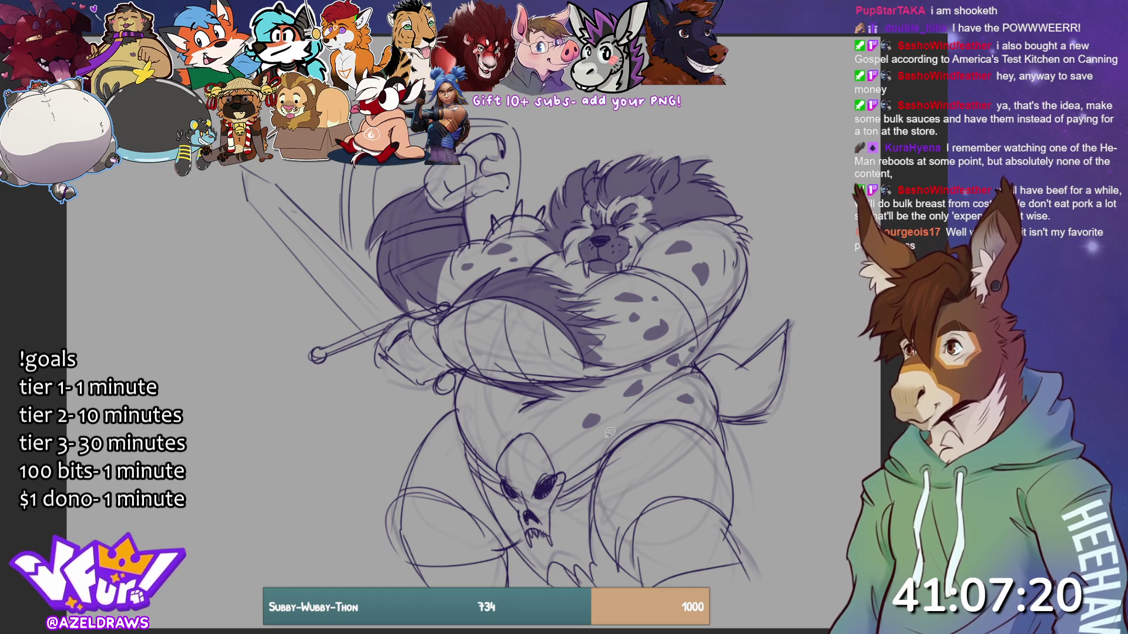
- Undo a misplaced belly spot and zigzag guide, then sketch the loincloth edge and a hip line
mouse_move(480, 411)
mouse_down()
mouse_move(473, 393)
mouse_move(477, 400)
mouse_move(488, 379)
mouse_up()
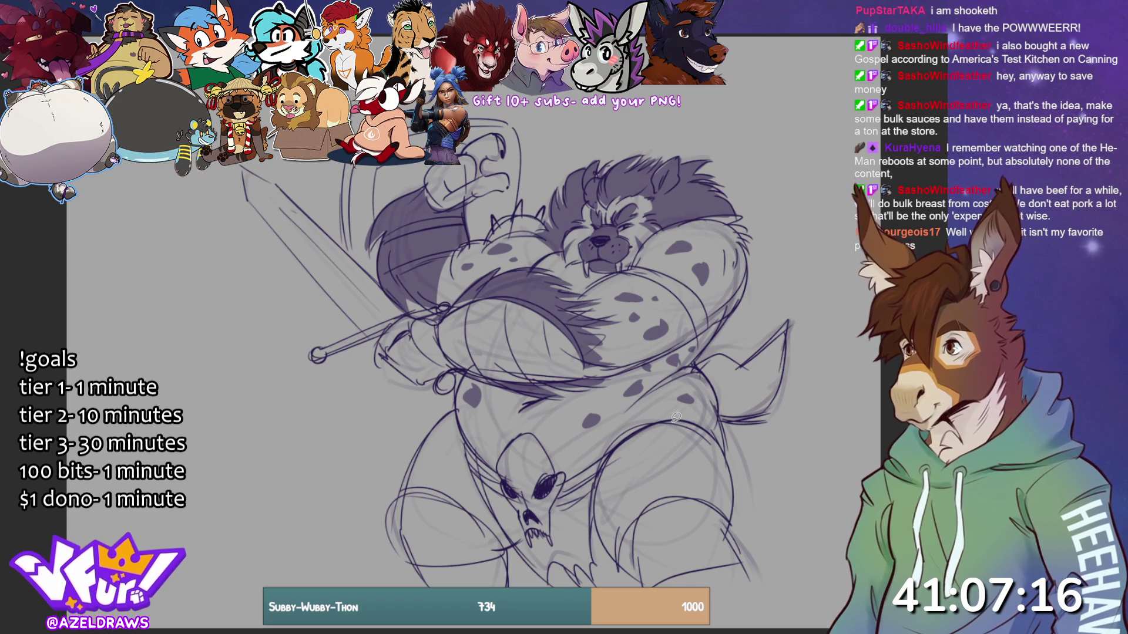
key(ctrl+z)
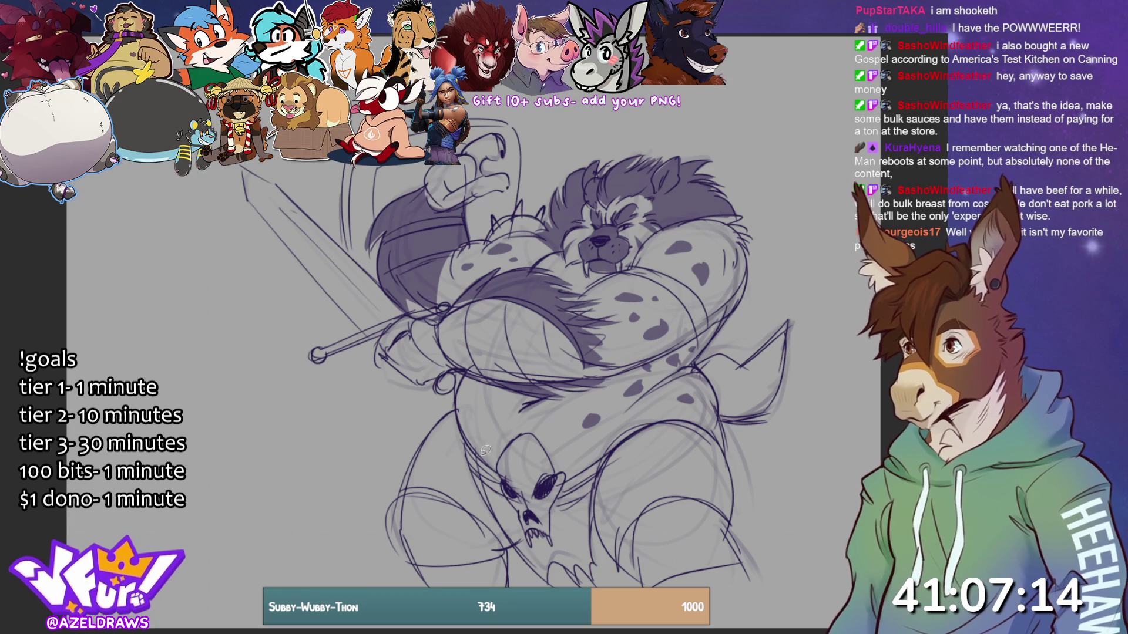
mouse_move(490, 463)
mouse_down()
mouse_move(525, 414)
mouse_move(575, 480)
mouse_move(548, 445)
mouse_up()
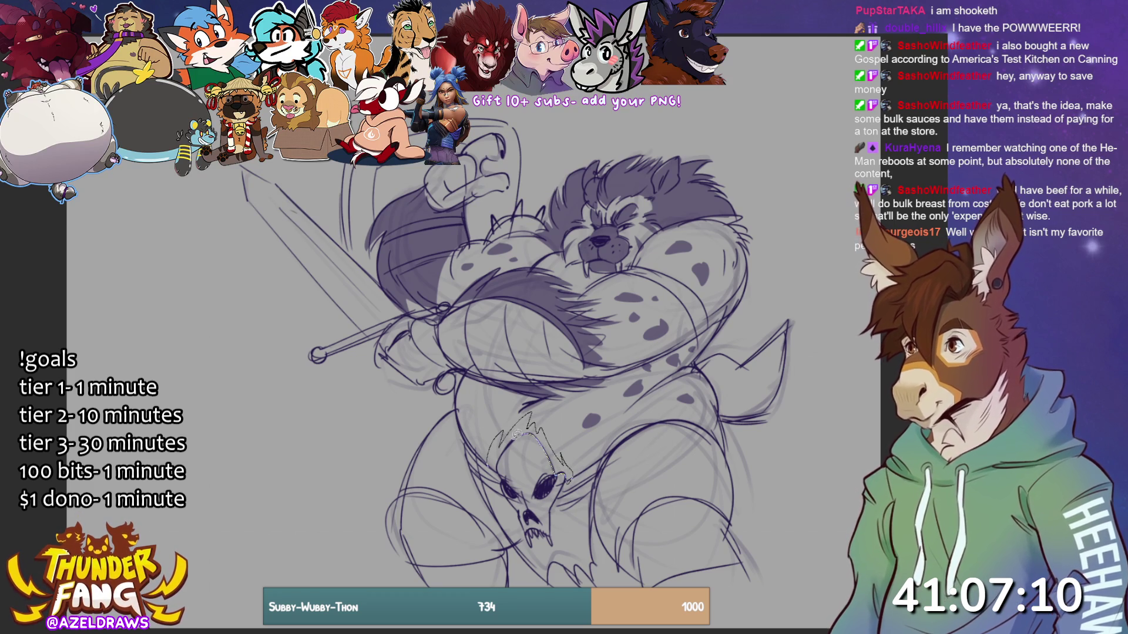
key(ctrl+z)
mouse_move(466, 441)
mouse_down()
mouse_move(529, 561)
mouse_move(594, 570)
mouse_move(602, 461)
mouse_move(567, 479)
mouse_move(555, 539)
mouse_move(473, 449)
mouse_up()
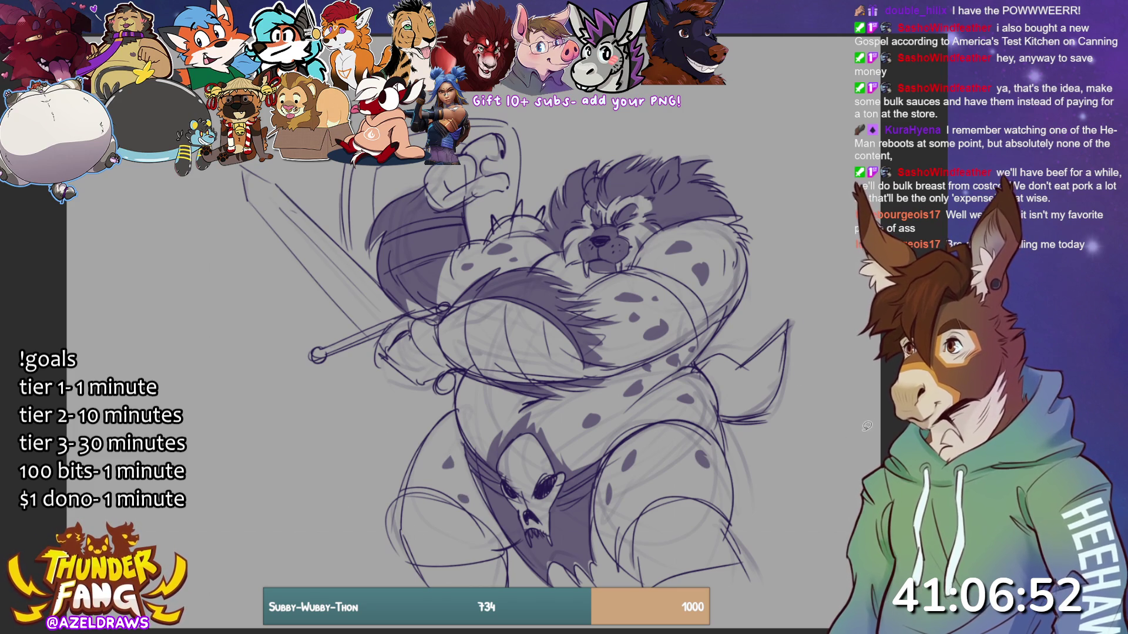
drag(702, 365, 765, 375)
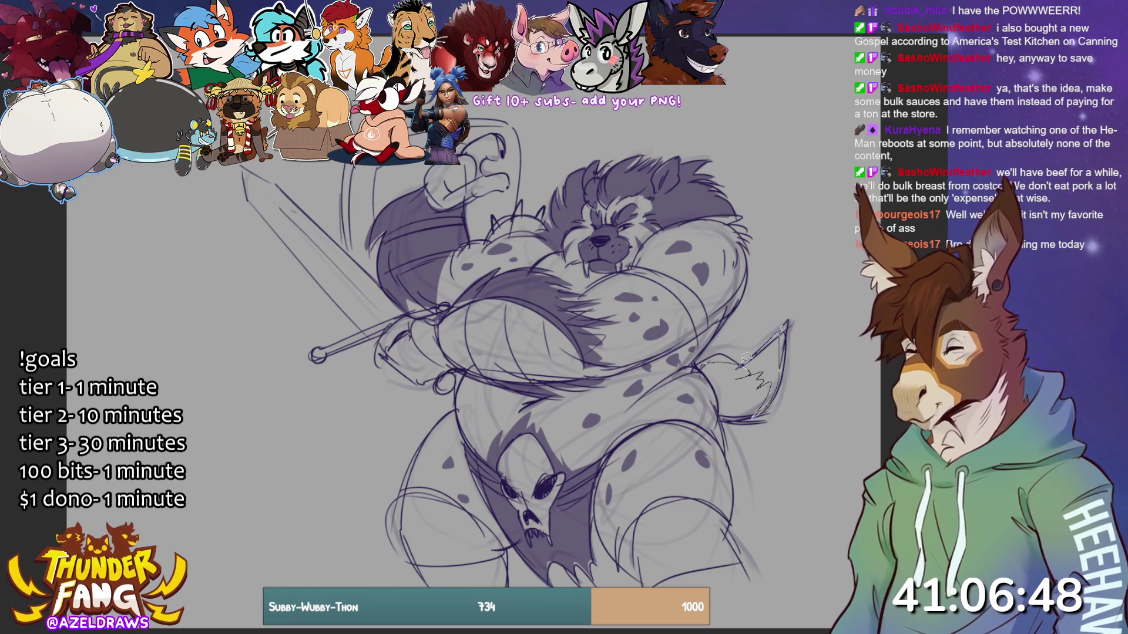
- Undo the stray hip stroke, then lasso-fill the left and right lower legs dark
key(ctrl+z)
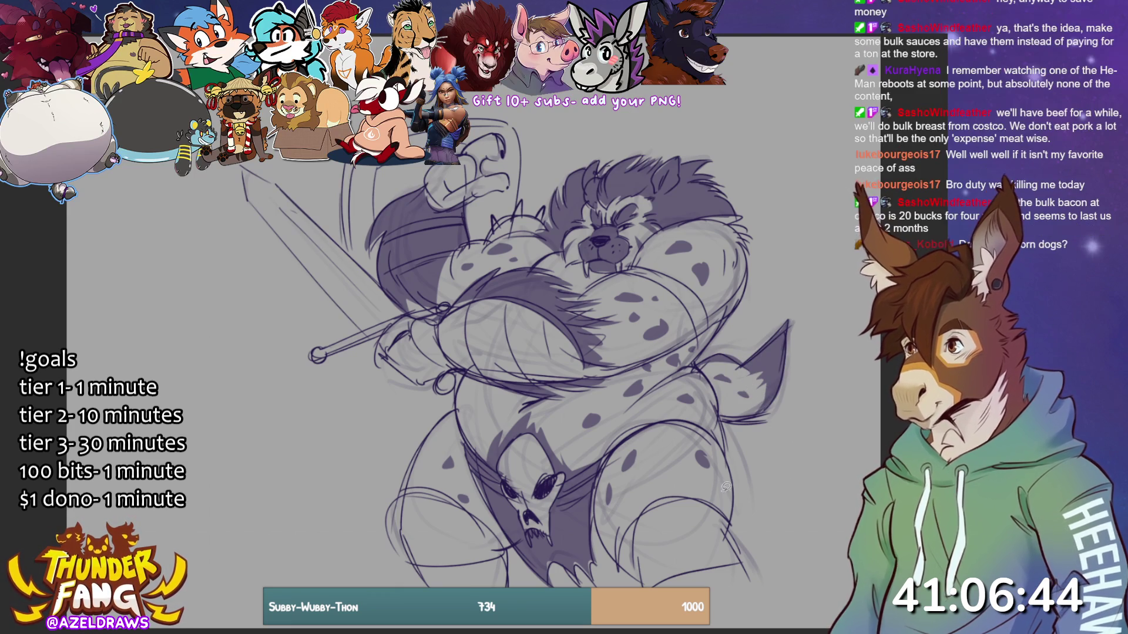
mouse_move(433, 501)
mouse_down()
mouse_move(409, 488)
mouse_move(415, 562)
mouse_move(509, 542)
mouse_move(436, 488)
mouse_up()
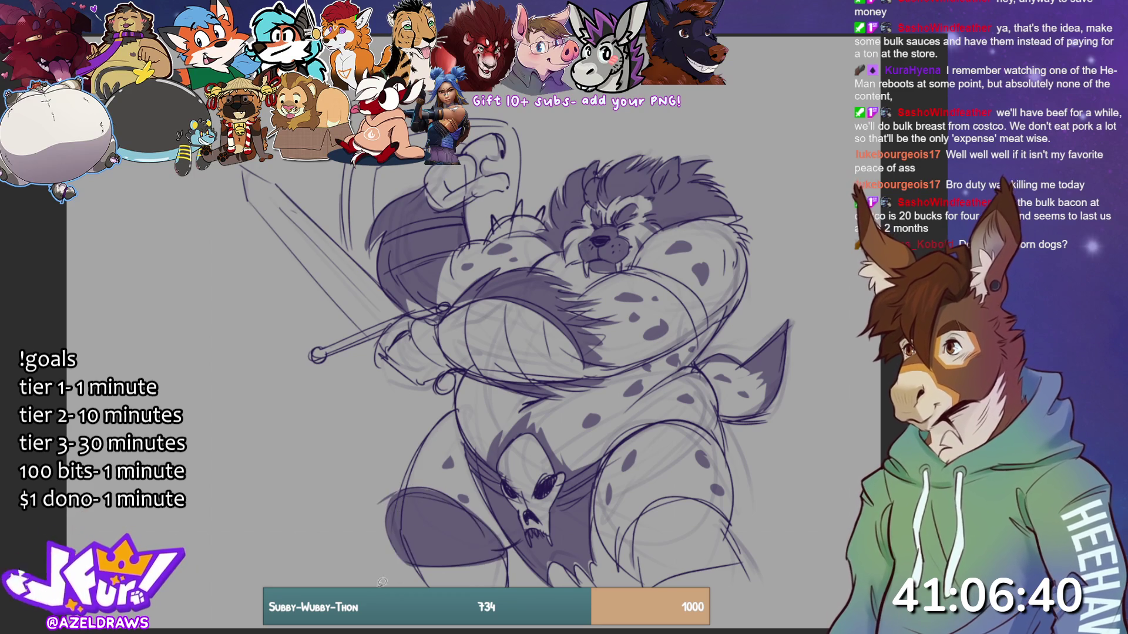
mouse_move(662, 501)
mouse_down()
mouse_move(622, 546)
mouse_move(640, 580)
mouse_move(734, 520)
mouse_move(652, 504)
mouse_up()
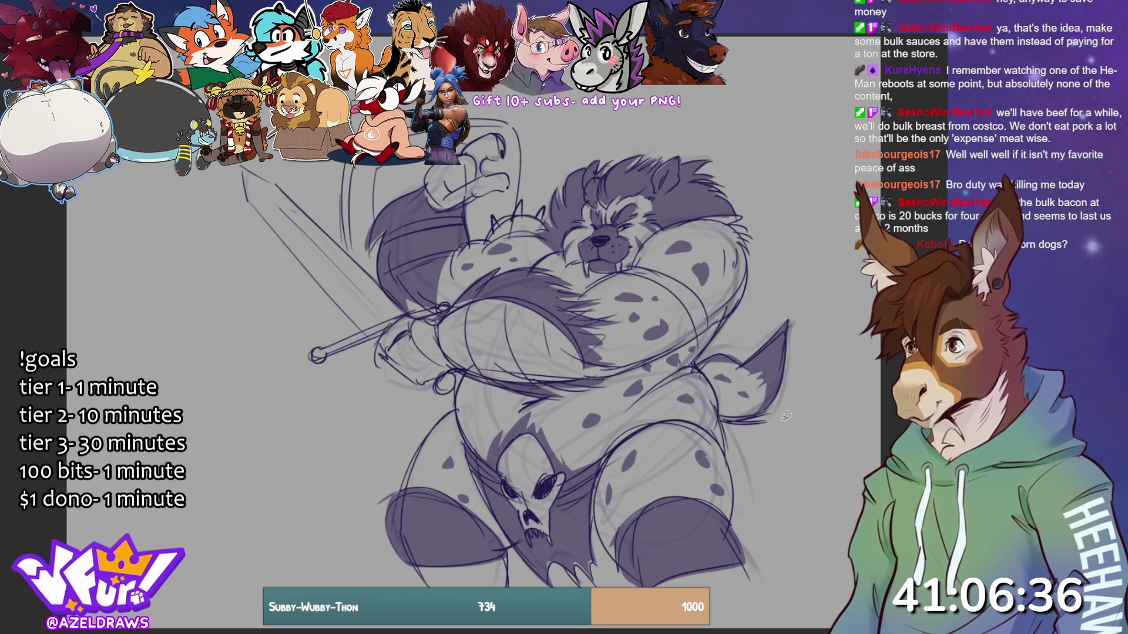
mouse_move(623, 272)
mouse_down()
mouse_move(661, 280)
mouse_move(693, 332)
mouse_move(712, 320)
mouse_move(663, 269)
mouse_move(620, 273)
mouse_up()
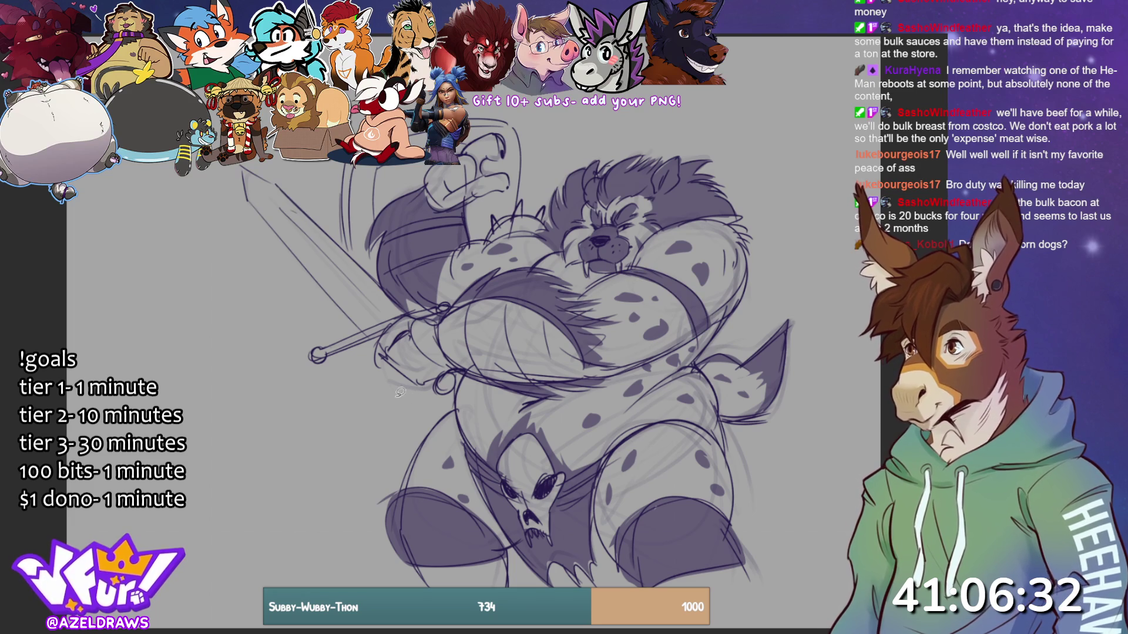
- Lasso-fill the sword blade, crossguard, pommel ring and skull with a pale light tone
mouse_move(484, 244)
mouse_down()
mouse_move(551, 221)
mouse_move(539, 211)
mouse_move(508, 215)
mouse_move(482, 243)
mouse_up()
drag(347, 244, 342, 171)
mouse_move(524, 146)
mouse_down()
mouse_move(509, 226)
mouse_move(467, 238)
mouse_move(470, 197)
mouse_move(504, 186)
mouse_move(487, 153)
mouse_move(499, 126)
mouse_move(368, 232)
mouse_move(382, 248)
mouse_move(378, 303)
mouse_up()
mouse_move(324, 224)
mouse_down()
mouse_move(241, 168)
mouse_move(276, 229)
mouse_move(367, 329)
mouse_move(402, 323)
mouse_move(348, 335)
mouse_move(357, 342)
mouse_move(453, 298)
mouse_move(462, 320)
mouse_up()
mouse_move(442, 382)
mouse_down()
mouse_move(452, 369)
mouse_move(449, 381)
mouse_up()
mouse_move(506, 480)
mouse_down()
mouse_move(509, 446)
mouse_move(547, 439)
mouse_move(560, 468)
mouse_move(552, 539)
mouse_move(533, 527)
mouse_move(531, 545)
mouse_move(509, 483)
mouse_up()
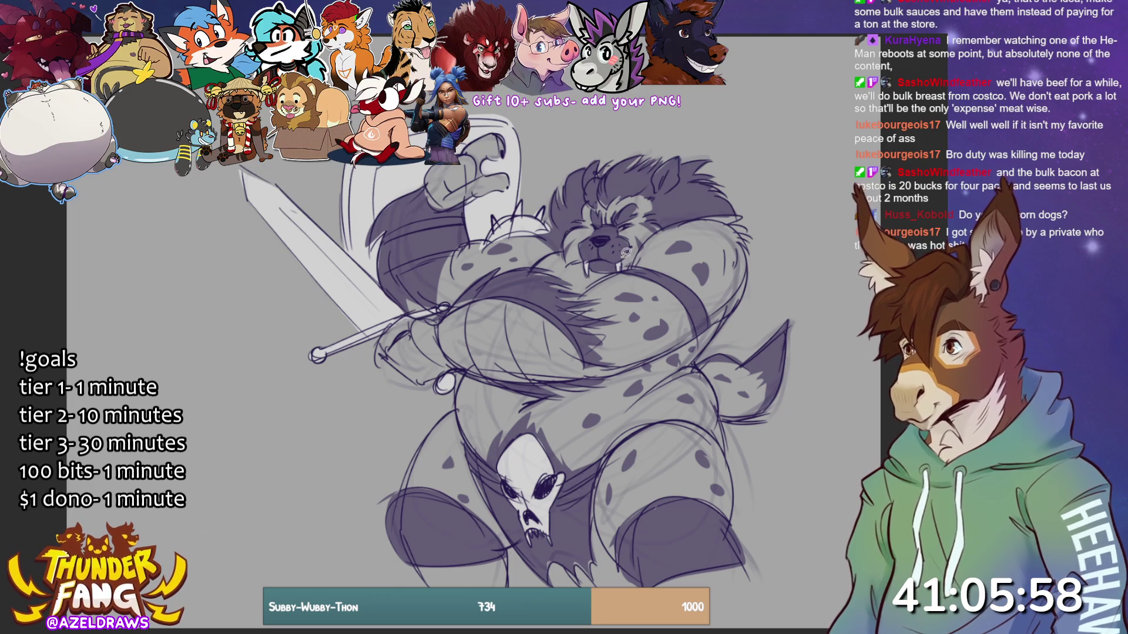
mouse_move(482, 298)
mouse_down()
mouse_move(439, 332)
mouse_move(421, 320)
mouse_move(439, 361)
mouse_move(582, 376)
mouse_move(529, 300)
mouse_up()
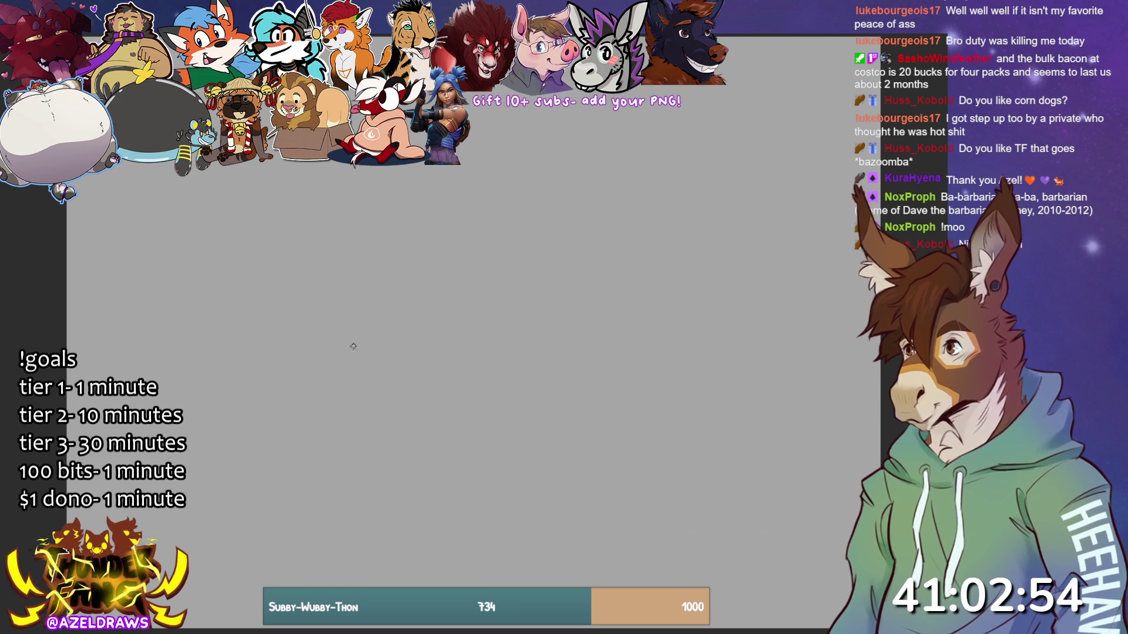
- Draw a rough head circle with a horizontal guide across it and a vertical stroke on its right
mouse_move(466, 262)
mouse_down()
mouse_move(485, 301)
mouse_move(450, 229)
mouse_move(452, 286)
mouse_up()
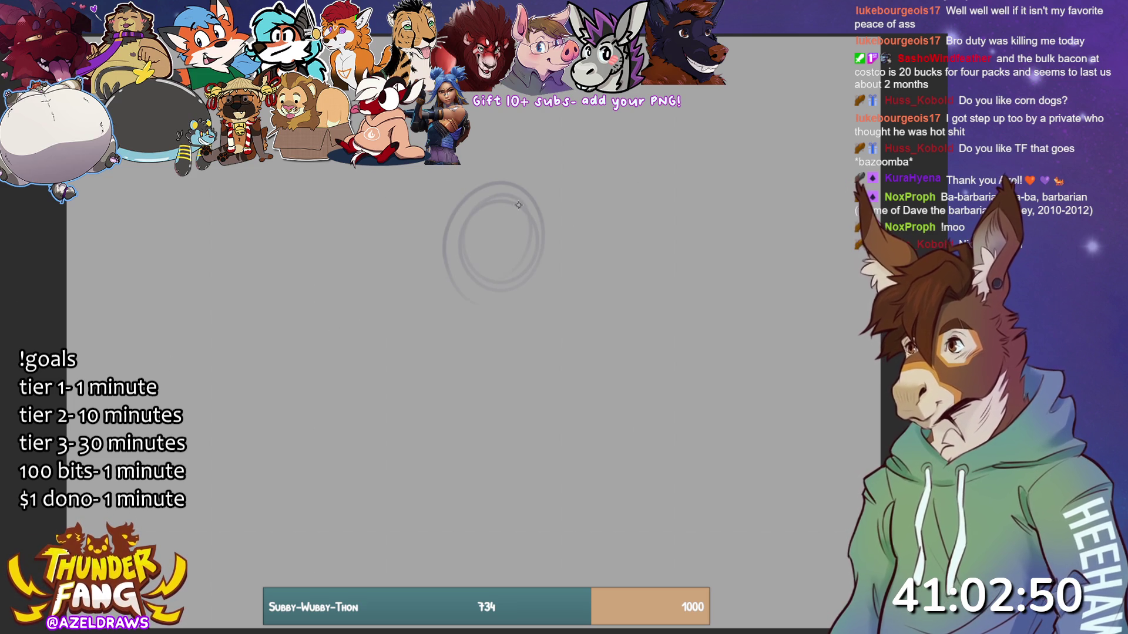
drag(527, 204, 515, 303)
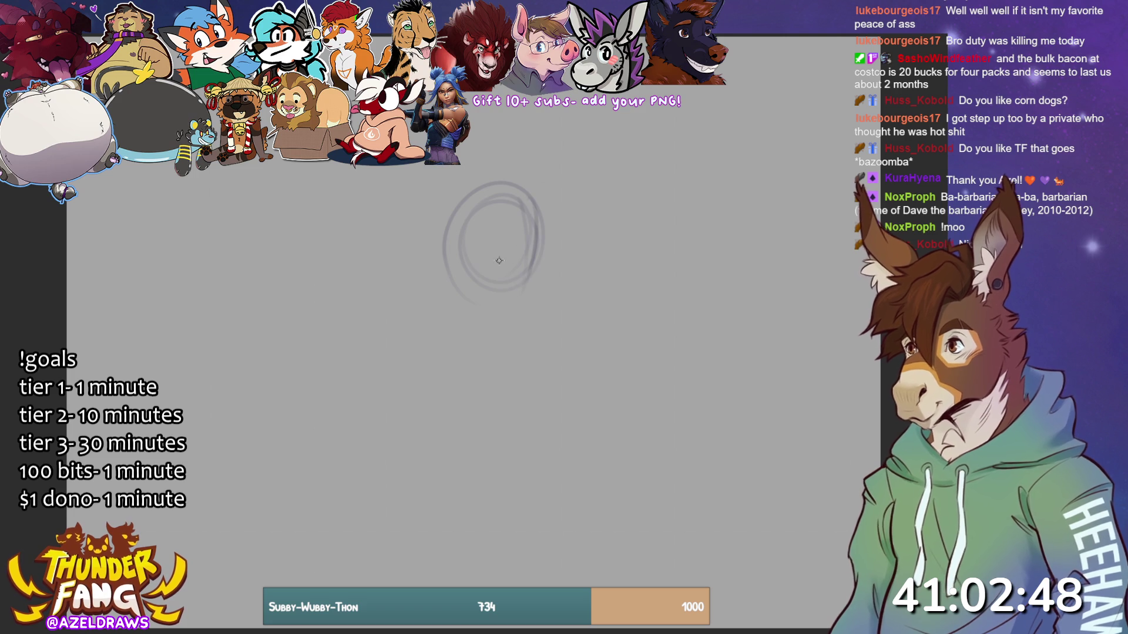
key(ctrl+z)
drag(465, 250, 540, 256)
mouse_move(531, 206)
mouse_down()
mouse_move(536, 284)
mouse_move(510, 309)
mouse_up()
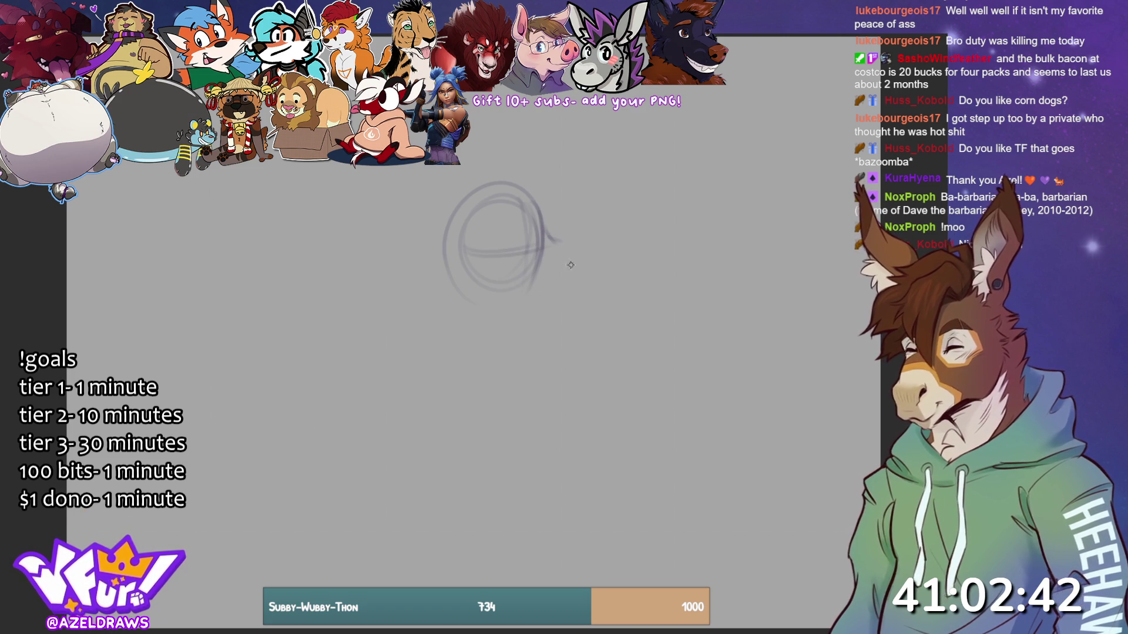
- Sketch the muzzle shape right of the circle and darken the circle's top edges
mouse_move(546, 233)
mouse_down()
mouse_move(588, 243)
mouse_move(576, 282)
mouse_move(549, 301)
mouse_move(569, 291)
mouse_up()
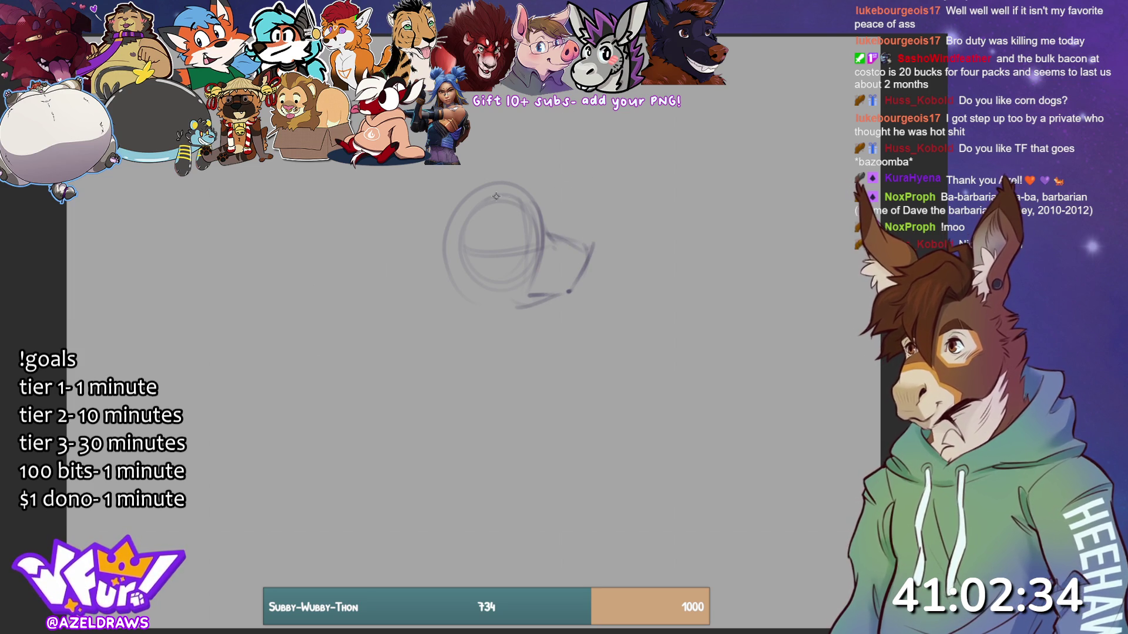
drag(482, 185, 544, 233)
drag(509, 194, 535, 206)
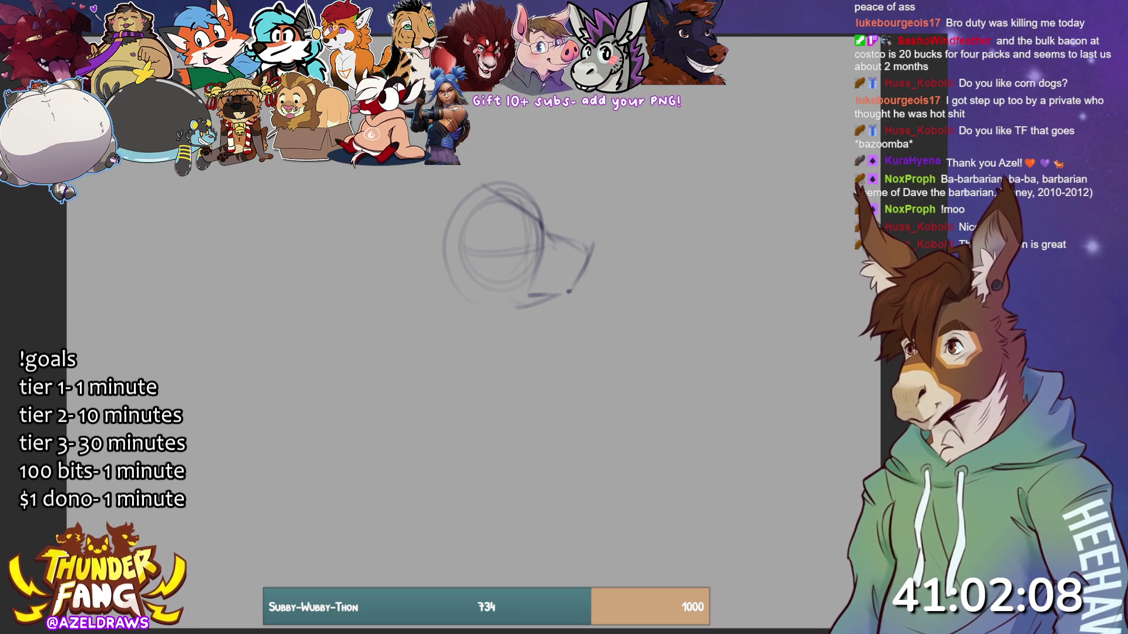
- Darken the snout strokes, jaw line and lower curve of the head
mouse_move(553, 241)
mouse_down()
mouse_move(604, 272)
mouse_move(571, 297)
mouse_up()
drag(595, 250, 583, 274)
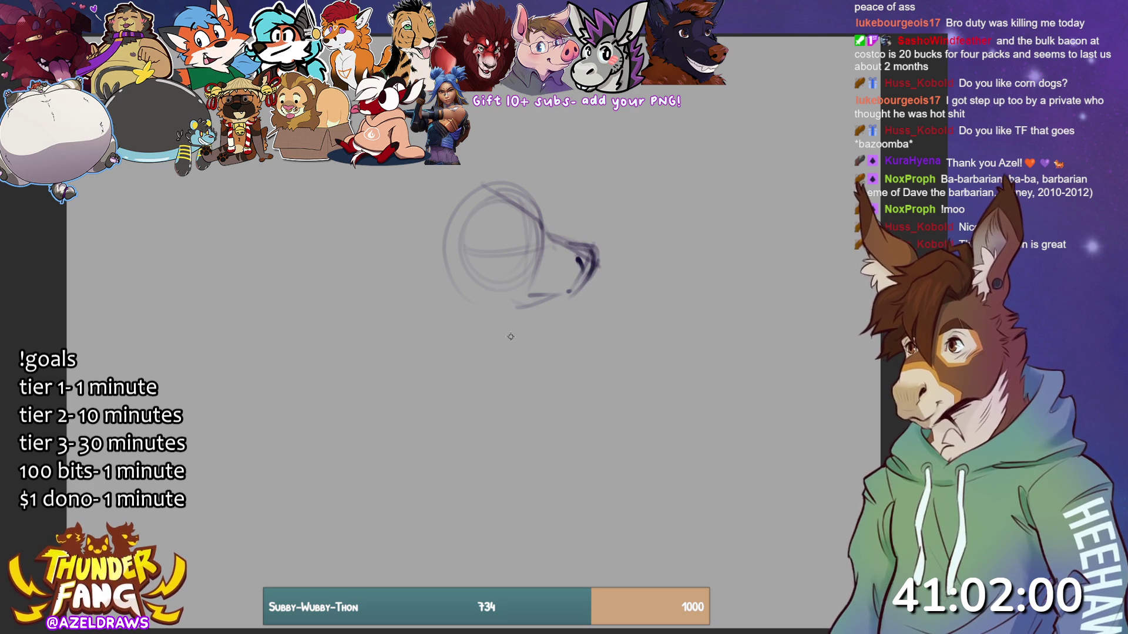
mouse_move(529, 299)
mouse_down()
mouse_move(570, 297)
mouse_move(590, 277)
mouse_move(546, 303)
mouse_up()
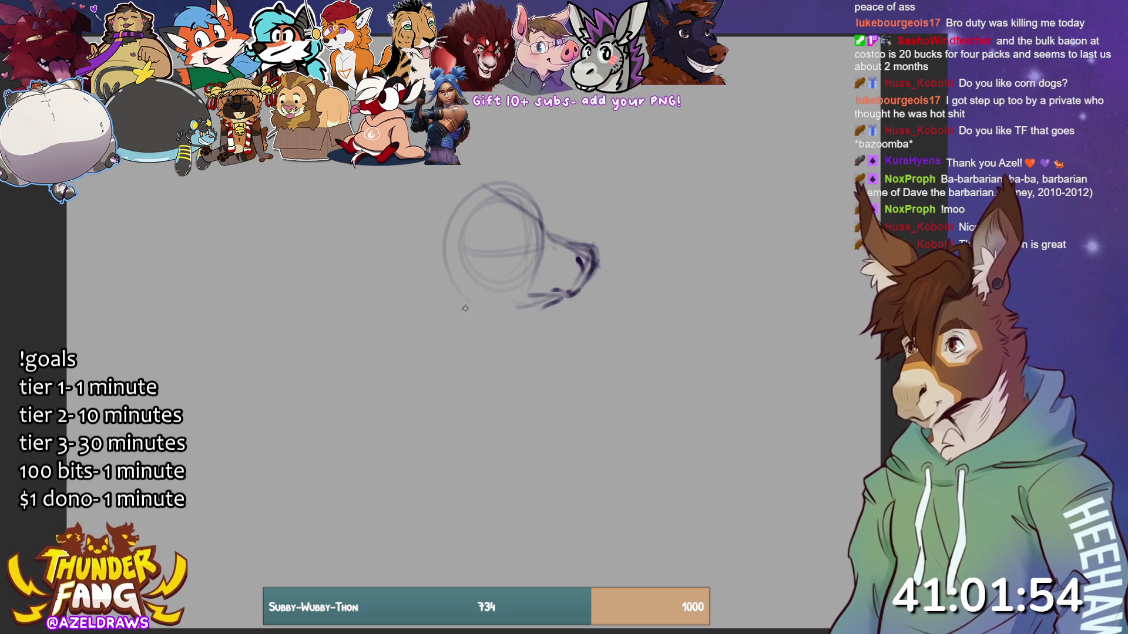
drag(442, 276, 473, 303)
mouse_move(565, 296)
mouse_down()
mouse_move(521, 313)
mouse_move(510, 347)
mouse_up()
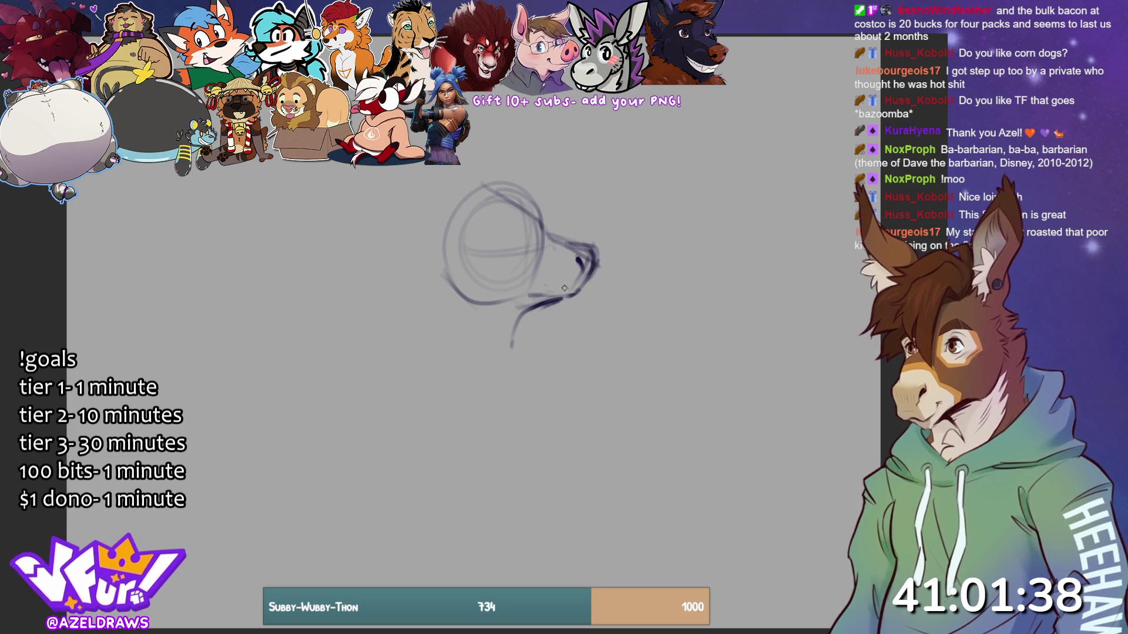
drag(559, 291, 578, 287)
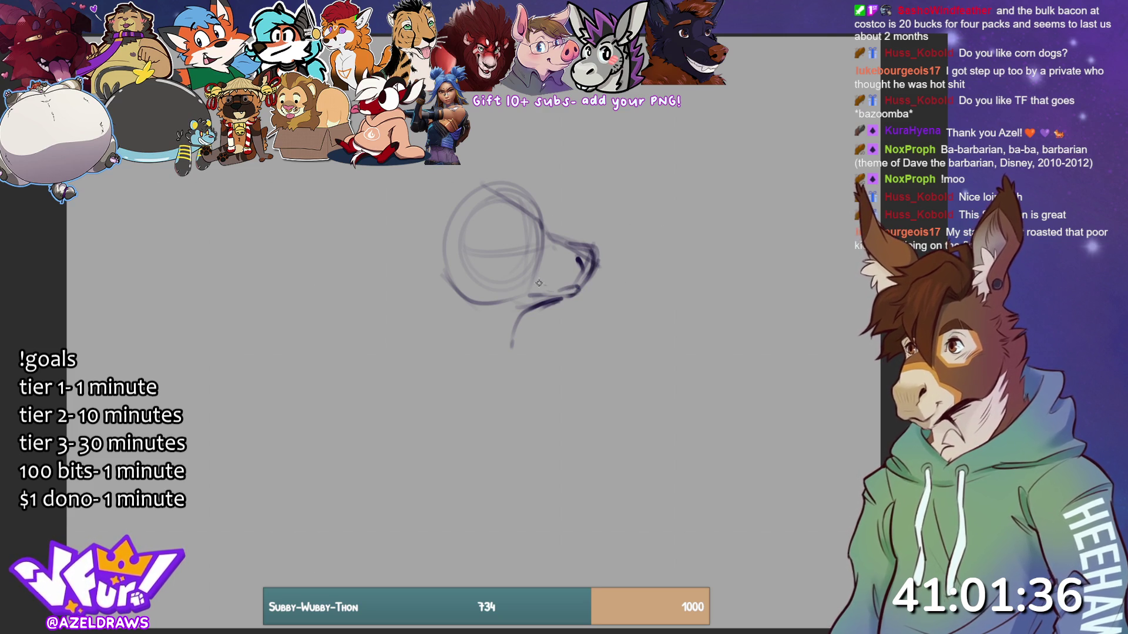
mouse_move(566, 240)
mouse_down()
mouse_move(520, 226)
mouse_move(584, 276)
mouse_move(570, 287)
mouse_up()
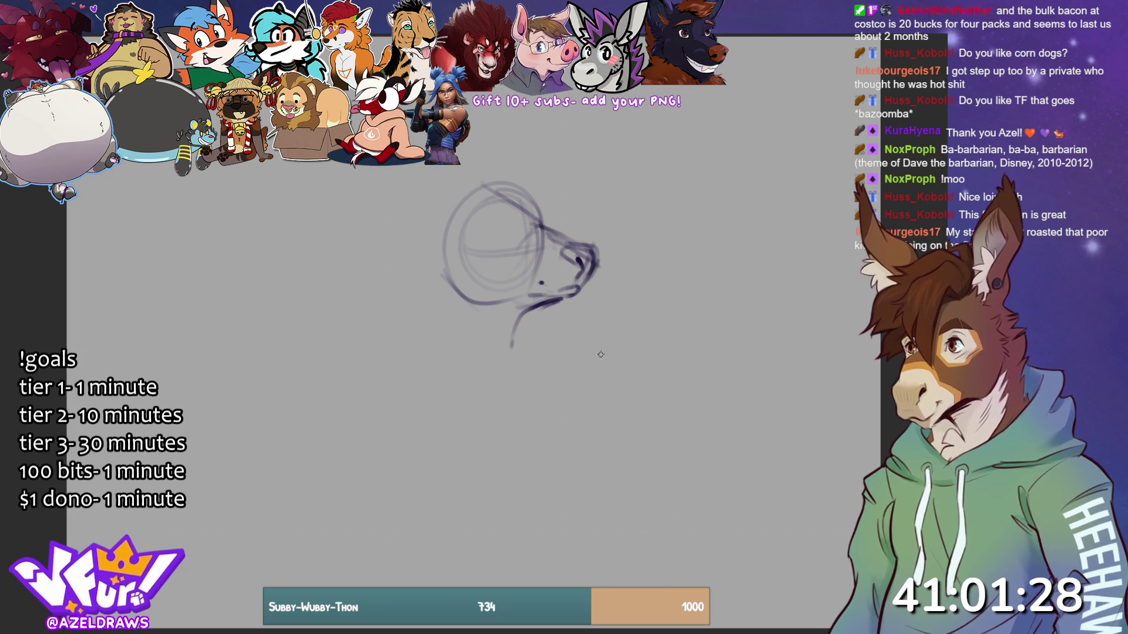
- Sketch in the eye and add short strokes across the top of the head
mouse_move(534, 234)
mouse_down()
mouse_move(511, 236)
mouse_move(539, 232)
mouse_up()
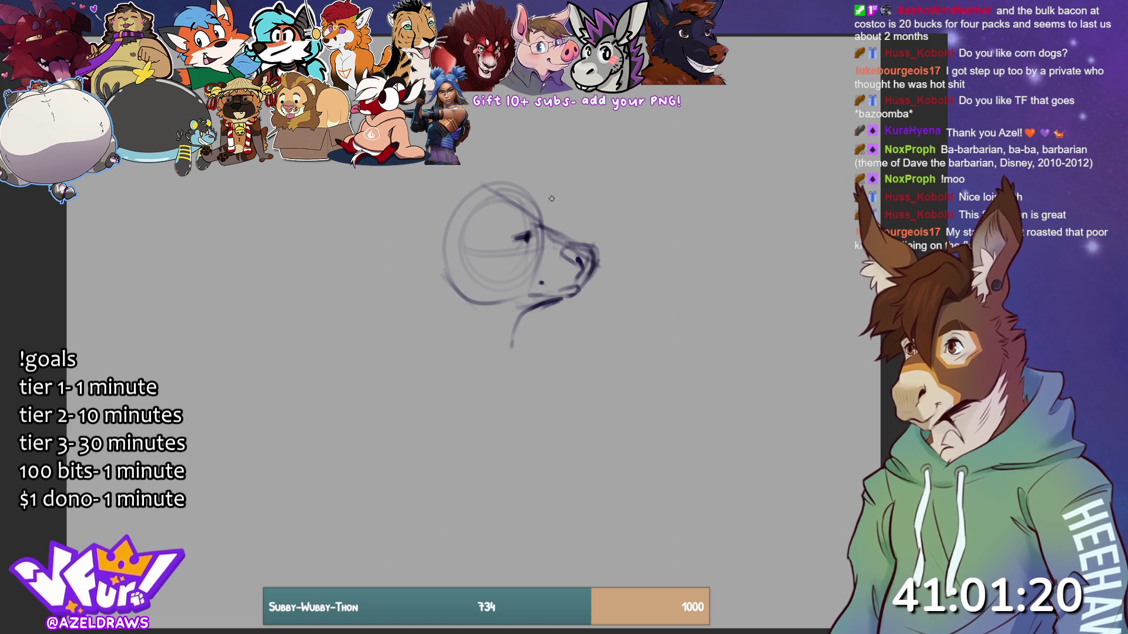
drag(526, 197, 540, 215)
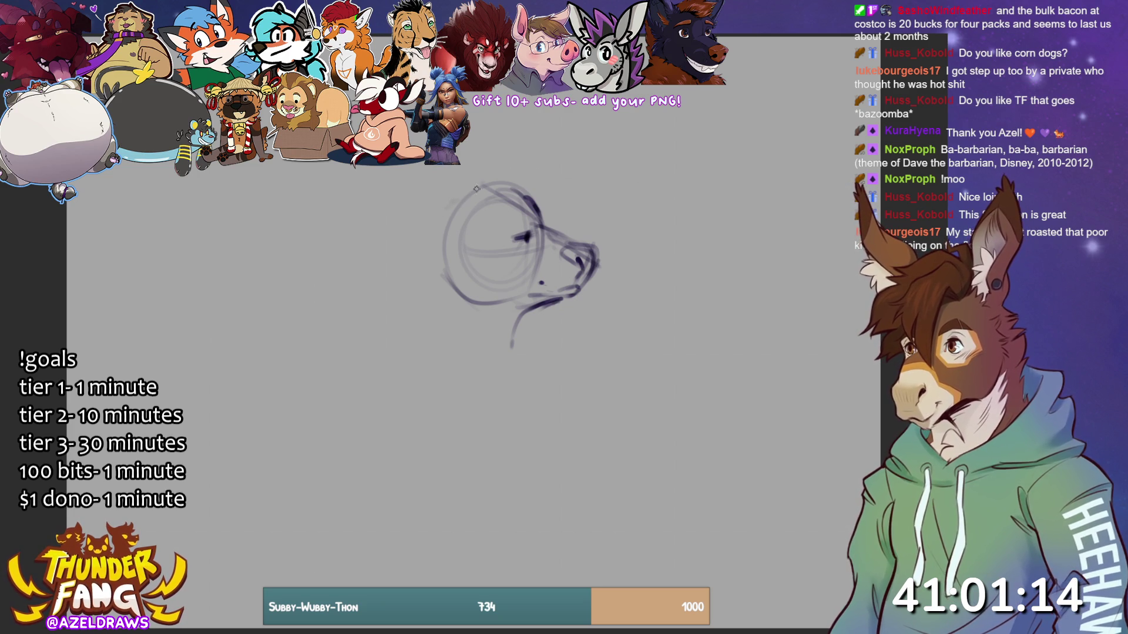
drag(462, 188, 437, 216)
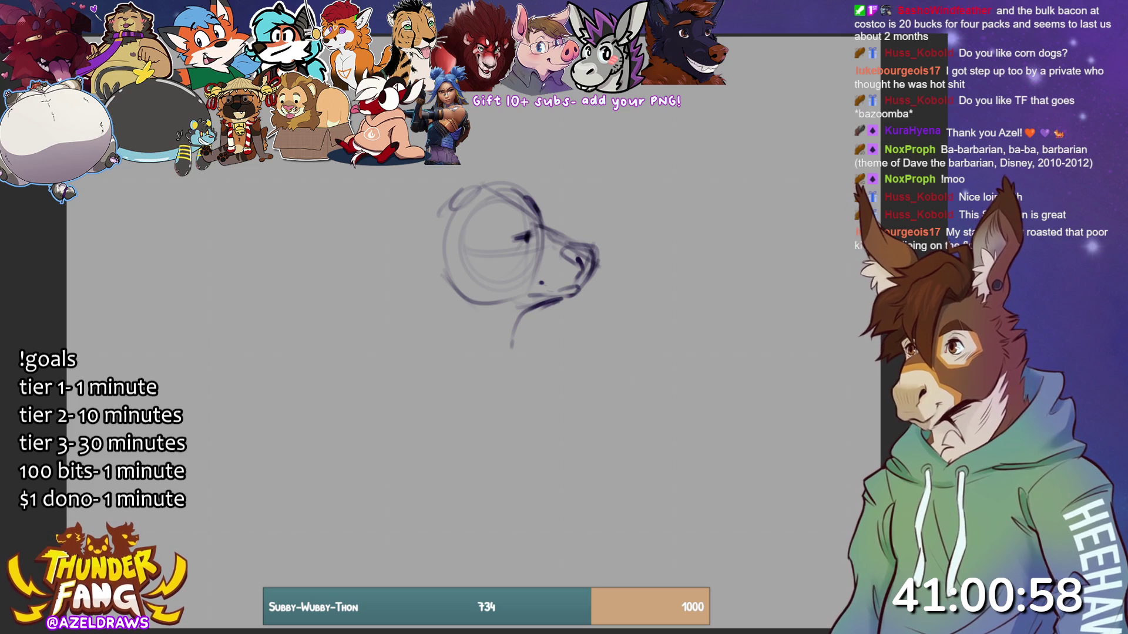
mouse_move(442, 197)
mouse_down()
mouse_move(461, 172)
mouse_move(506, 154)
mouse_up()
- Try an oval ear shape above the head, undoing the unsatisfying attempts
mouse_move(444, 203)
mouse_down()
mouse_move(473, 163)
mouse_move(509, 148)
mouse_up()
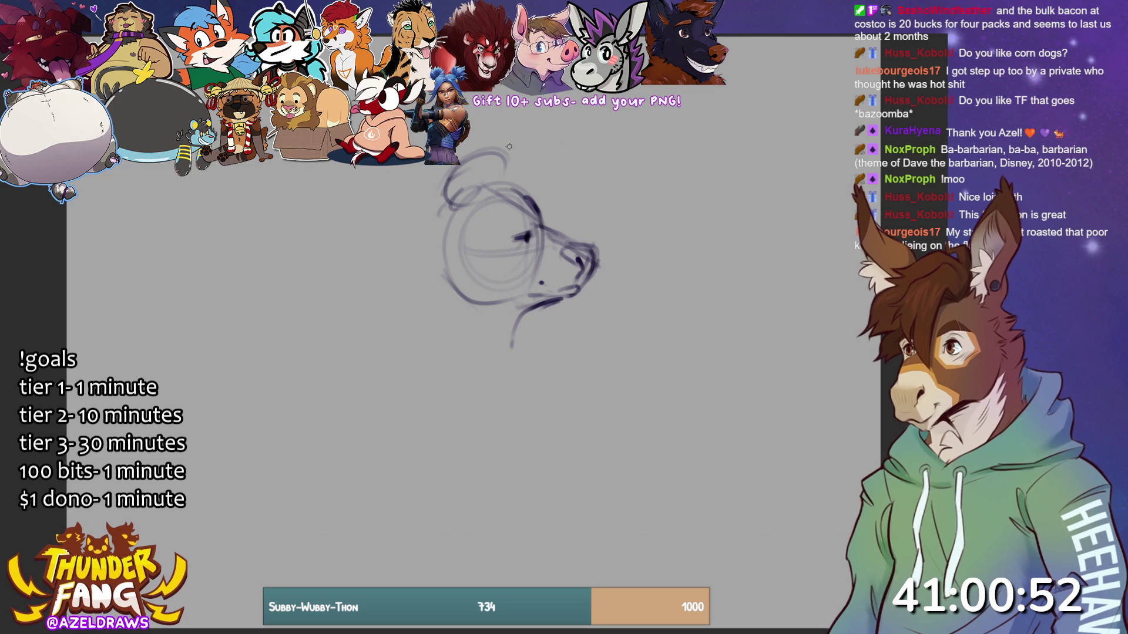
key(ctrl+z)
key(ctrl+z)
key(ctrl+z)
drag(461, 193, 481, 171)
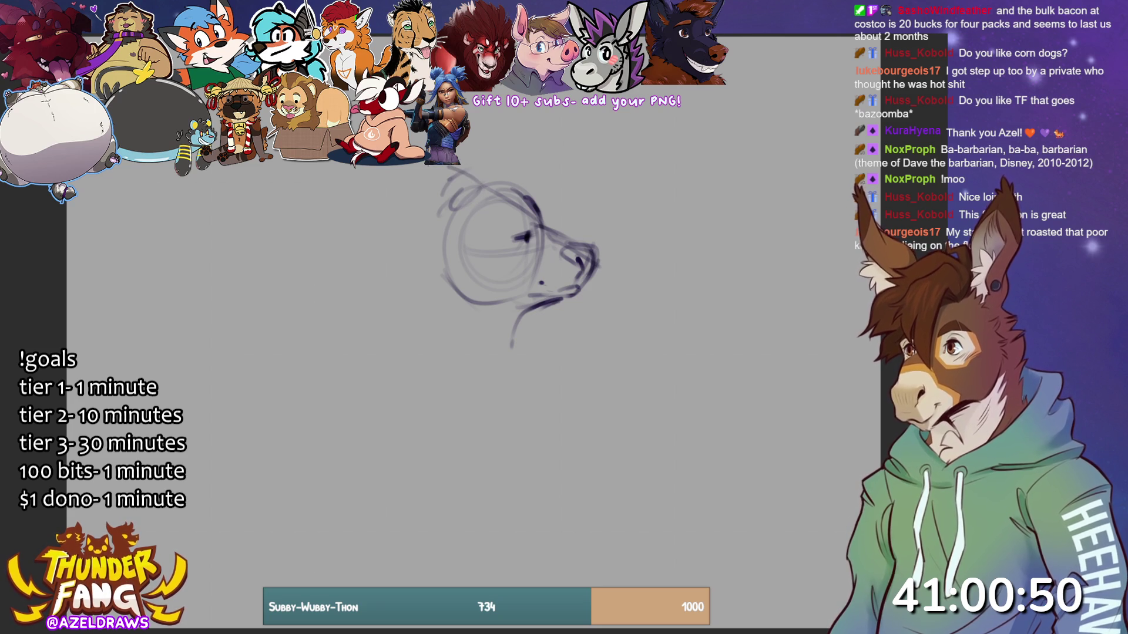
drag(443, 208, 470, 165)
drag(472, 177, 492, 208)
mouse_move(432, 186)
mouse_down()
mouse_move(470, 172)
mouse_move(439, 166)
mouse_up()
drag(442, 166, 438, 199)
key(ctrl+z)
key(ctrl+z)
key(ctrl+z)
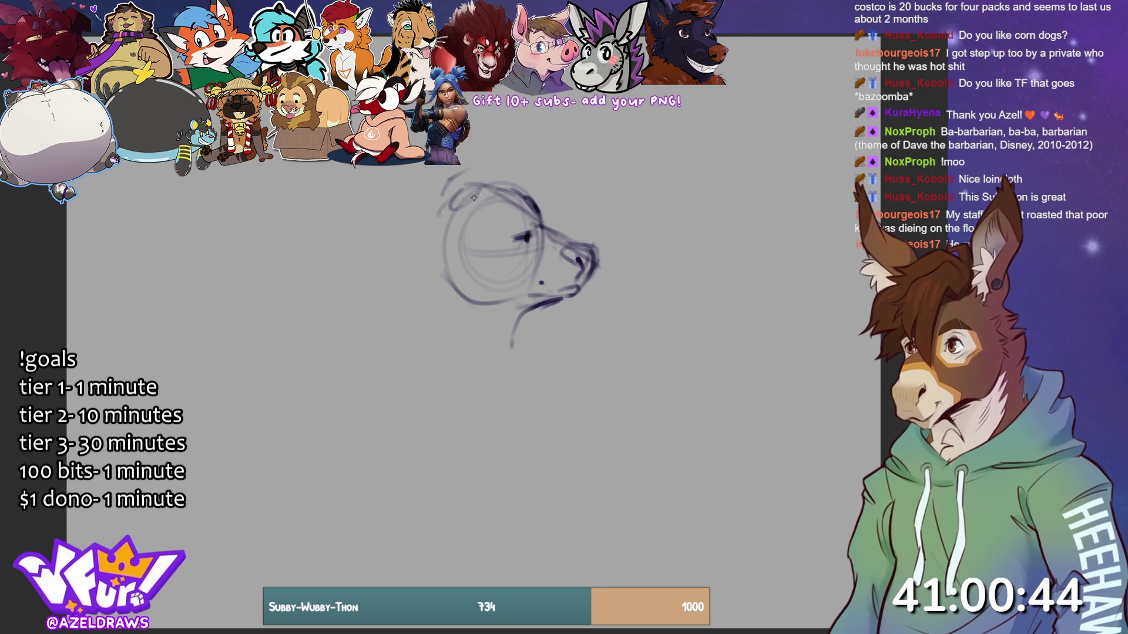
- Draw a darker looping ear outline on the left and a pointed horn on top
mouse_move(450, 218)
mouse_down()
mouse_move(469, 190)
mouse_move(435, 200)
mouse_move(455, 167)
mouse_move(447, 214)
mouse_move(463, 198)
mouse_move(432, 167)
mouse_up()
mouse_move(474, 127)
mouse_down()
mouse_move(487, 112)
mouse_move(457, 191)
mouse_move(491, 110)
mouse_up()
drag(429, 168, 441, 218)
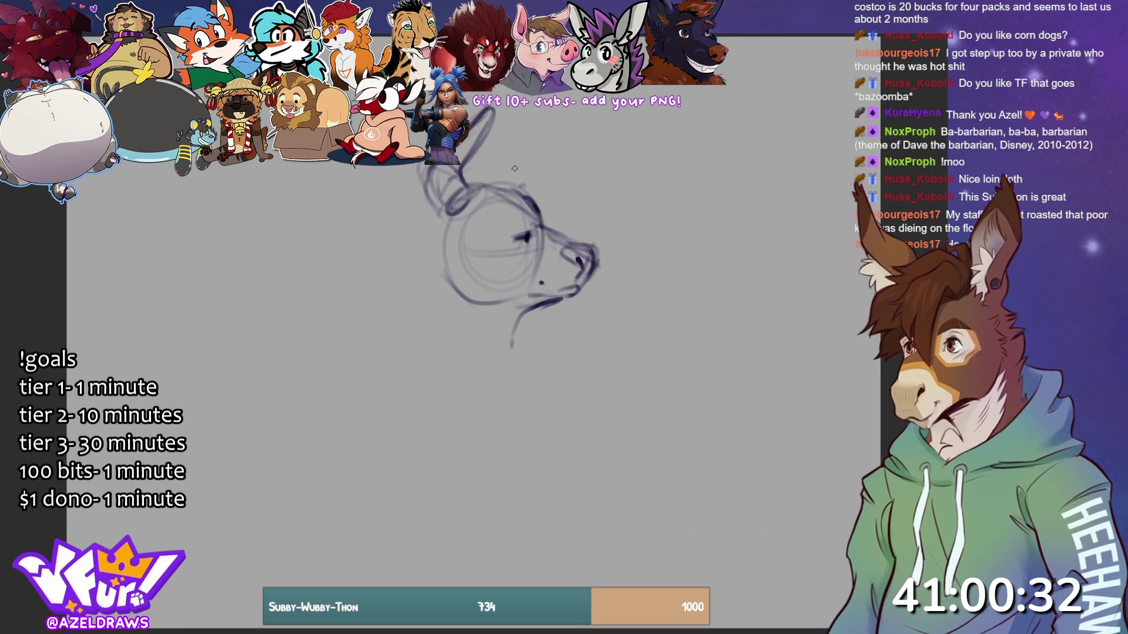
mouse_move(497, 184)
mouse_down()
mouse_move(543, 138)
mouse_move(529, 179)
mouse_move(555, 129)
mouse_move(514, 170)
mouse_up()
drag(447, 207, 423, 234)
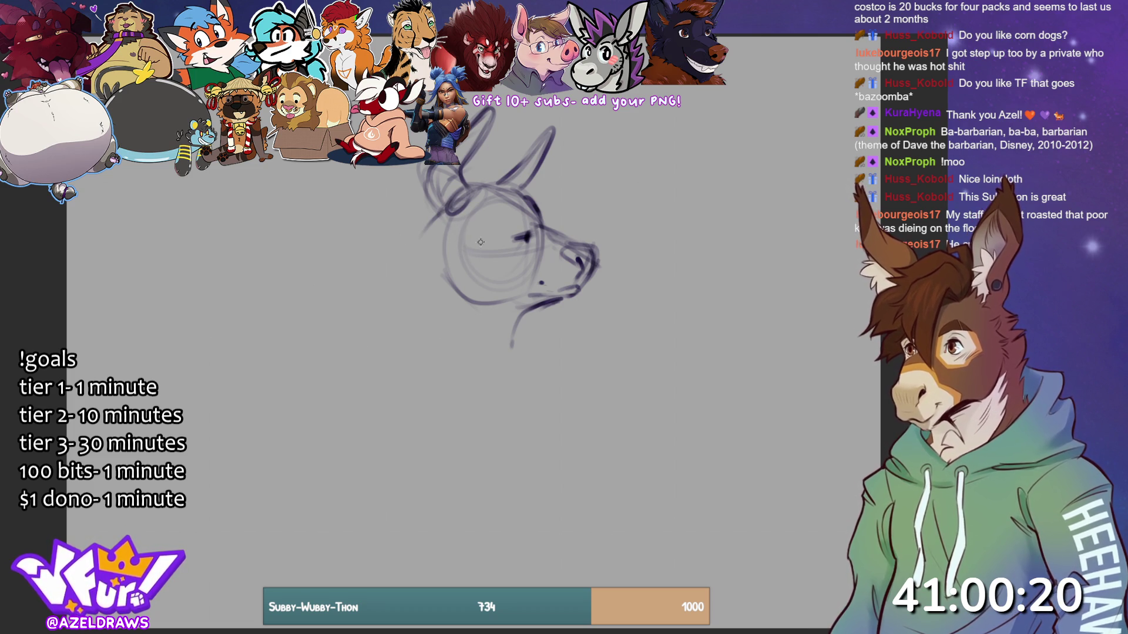
mouse_move(453, 224)
mouse_down()
mouse_move(402, 199)
mouse_move(420, 249)
mouse_move(455, 228)
mouse_up()
drag(405, 198, 438, 232)
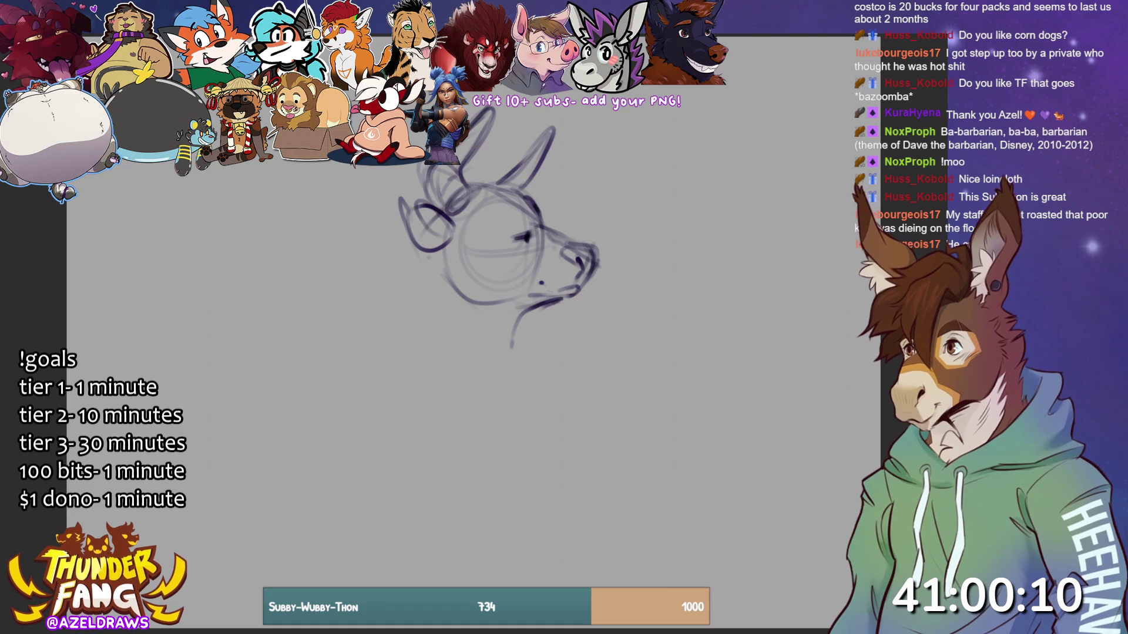
- Sketch the left cheek, the neck curves sweeping down-left, and the lower jaw and mouth line
mouse_move(432, 256)
mouse_down()
mouse_move(400, 289)
mouse_move(510, 365)
mouse_up()
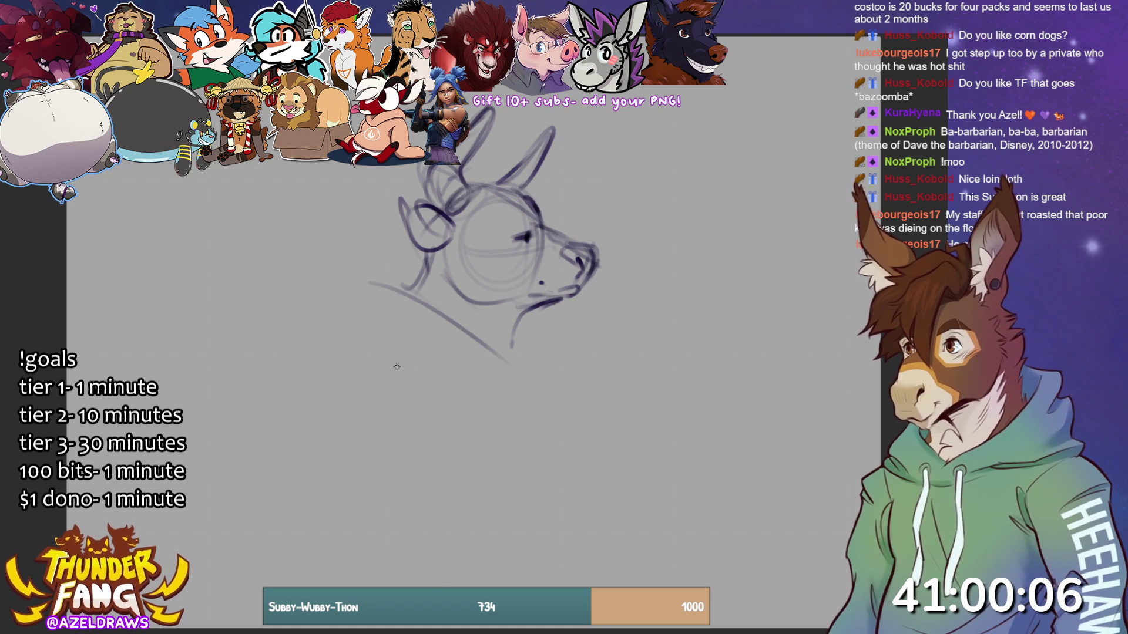
drag(422, 278, 342, 347)
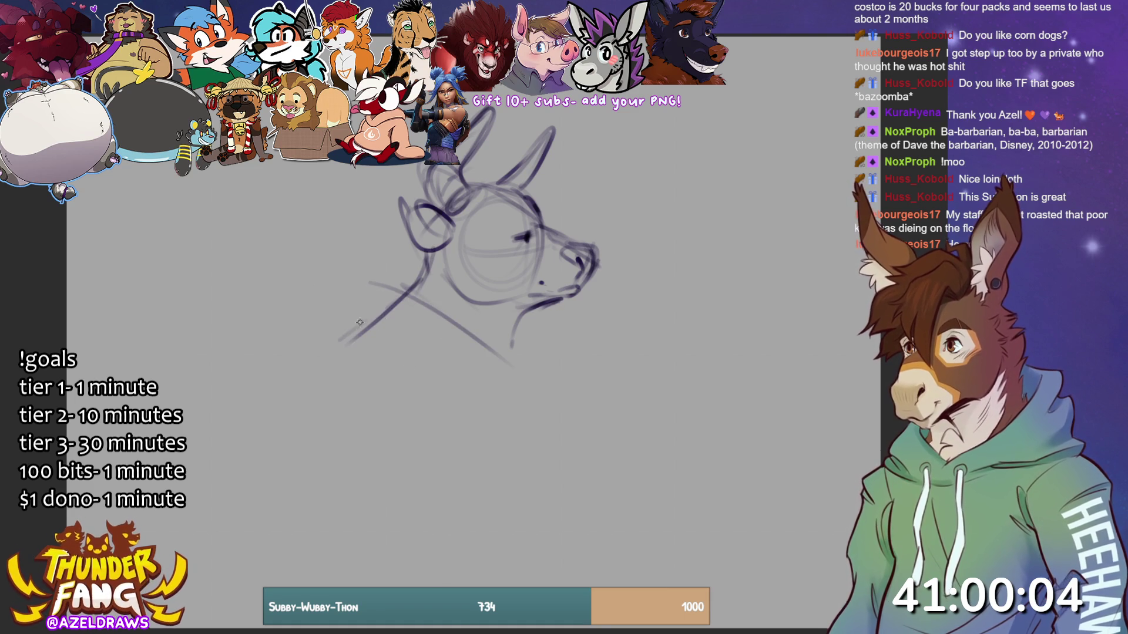
drag(517, 318, 533, 329)
drag(423, 290, 502, 355)
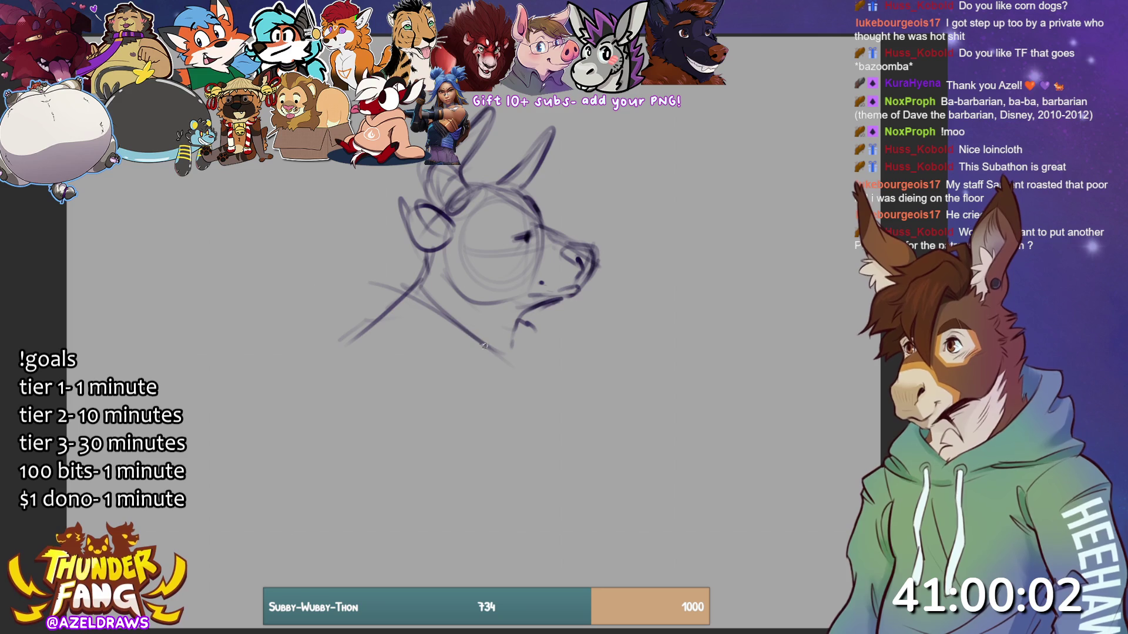
mouse_move(412, 276)
mouse_down()
mouse_move(498, 369)
mouse_move(528, 342)
mouse_move(522, 379)
mouse_up()
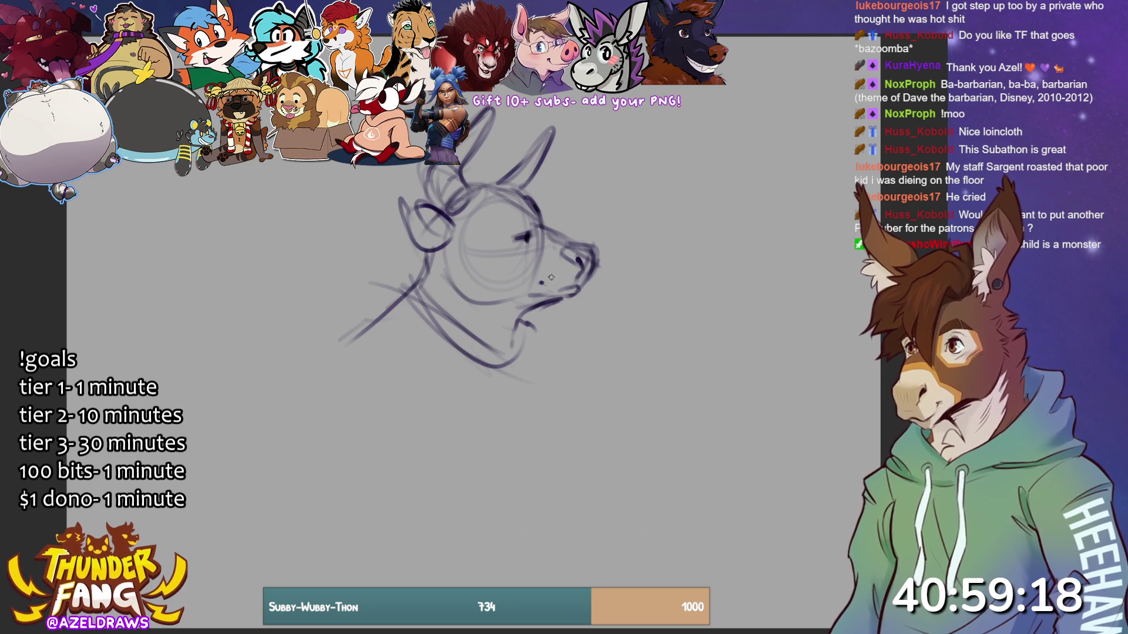
mouse_move(530, 293)
mouse_down()
mouse_move(571, 304)
mouse_move(586, 282)
mouse_up()
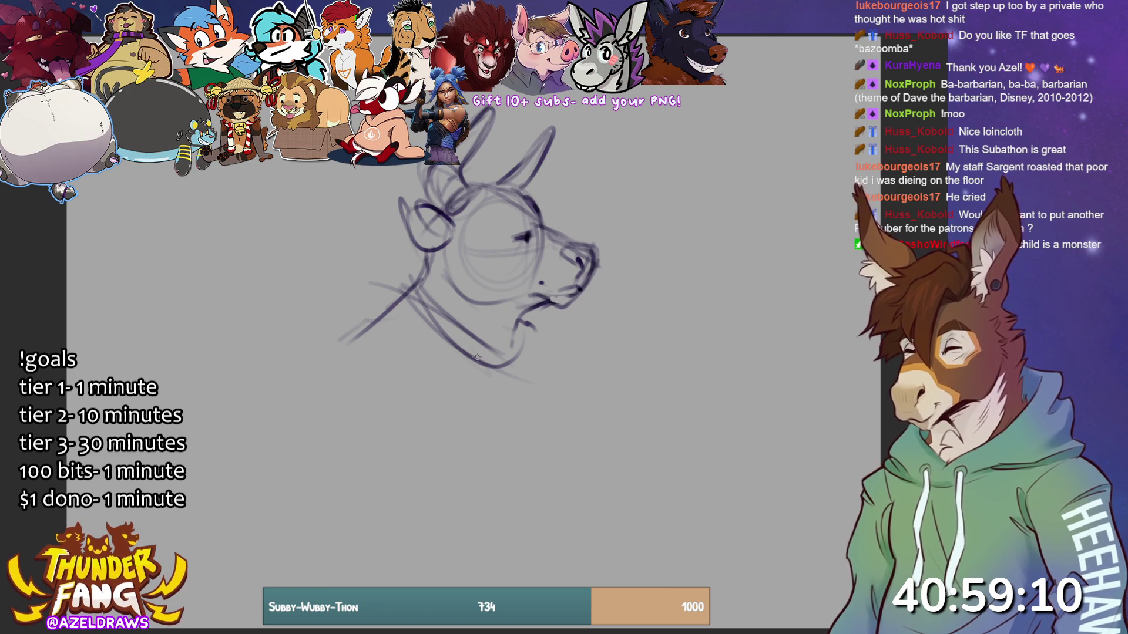
drag(405, 316, 441, 372)
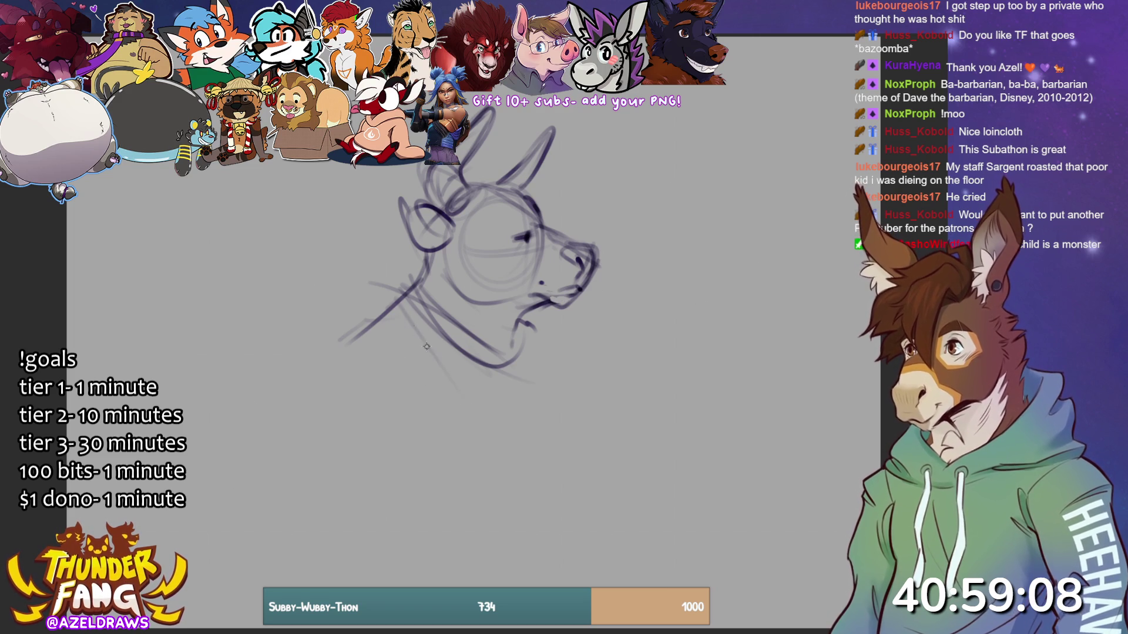
- Draw the U-shaped torso outline and the shoulder line
mouse_move(356, 344)
mouse_down()
mouse_move(396, 472)
mouse_move(544, 384)
mouse_move(411, 505)
mouse_up()
drag(323, 413, 548, 461)
drag(517, 317, 579, 491)
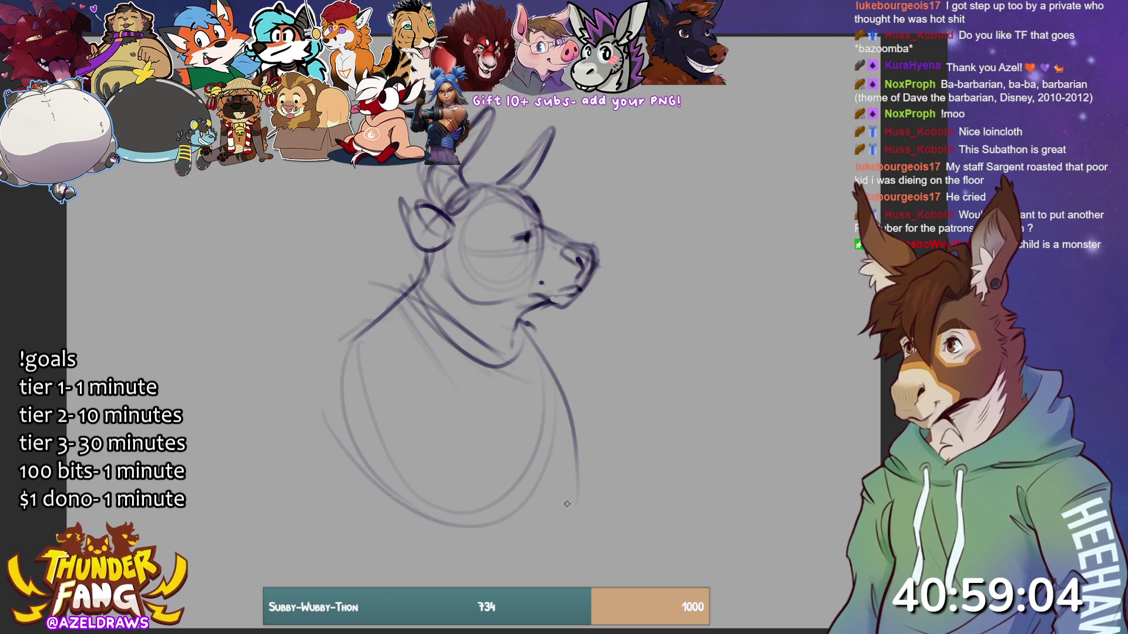
mouse_move(527, 325)
mouse_down()
mouse_move(614, 371)
mouse_move(655, 377)
mouse_move(670, 414)
mouse_move(645, 388)
mouse_move(590, 448)
mouse_up()
- Sketch the oval hand by the shoulder and the teacup's rim, sides and bottom
mouse_move(614, 379)
mouse_down()
mouse_move(690, 411)
mouse_move(584, 449)
mouse_up()
drag(676, 412, 567, 432)
mouse_move(578, 472)
mouse_down()
mouse_move(672, 424)
mouse_move(667, 409)
mouse_move(616, 443)
mouse_up()
drag(646, 394, 605, 432)
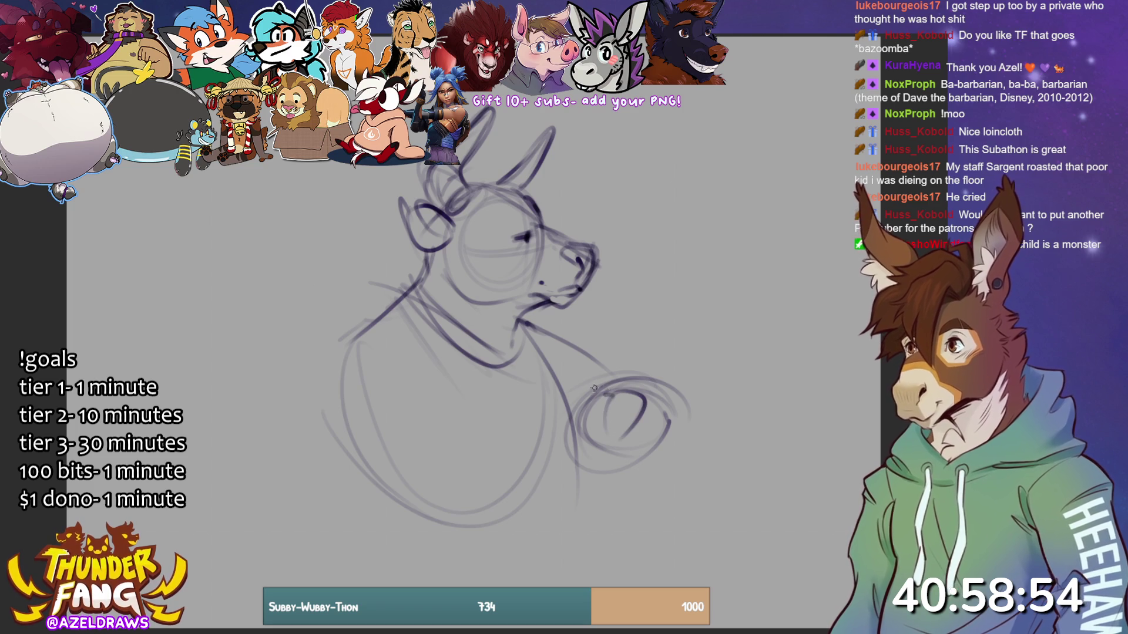
mouse_move(581, 387)
mouse_down()
mouse_move(605, 422)
mouse_move(636, 390)
mouse_move(617, 440)
mouse_move(644, 417)
mouse_move(658, 432)
mouse_move(649, 453)
mouse_move(600, 432)
mouse_up()
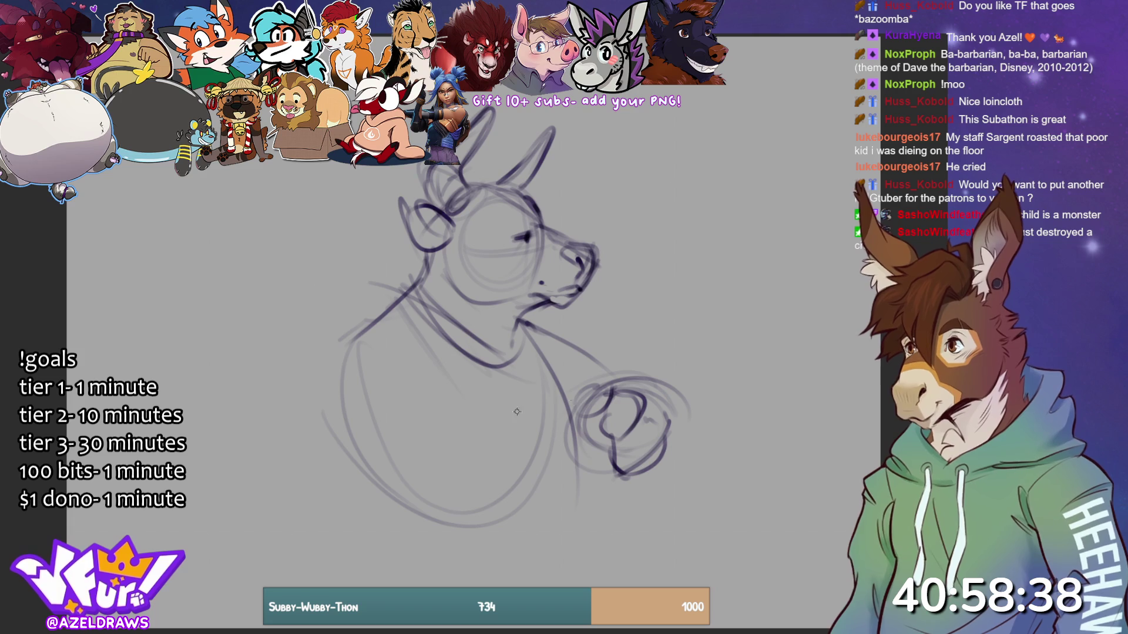
mouse_move(610, 431)
mouse_down()
mouse_move(561, 414)
mouse_move(604, 418)
mouse_move(593, 450)
mouse_move(614, 437)
mouse_move(504, 438)
mouse_move(518, 499)
mouse_up()
mouse_move(500, 434)
mouse_down()
mouse_move(515, 493)
mouse_move(542, 510)
mouse_move(578, 438)
mouse_move(605, 426)
mouse_move(499, 438)
mouse_move(614, 434)
mouse_move(614, 451)
mouse_up()
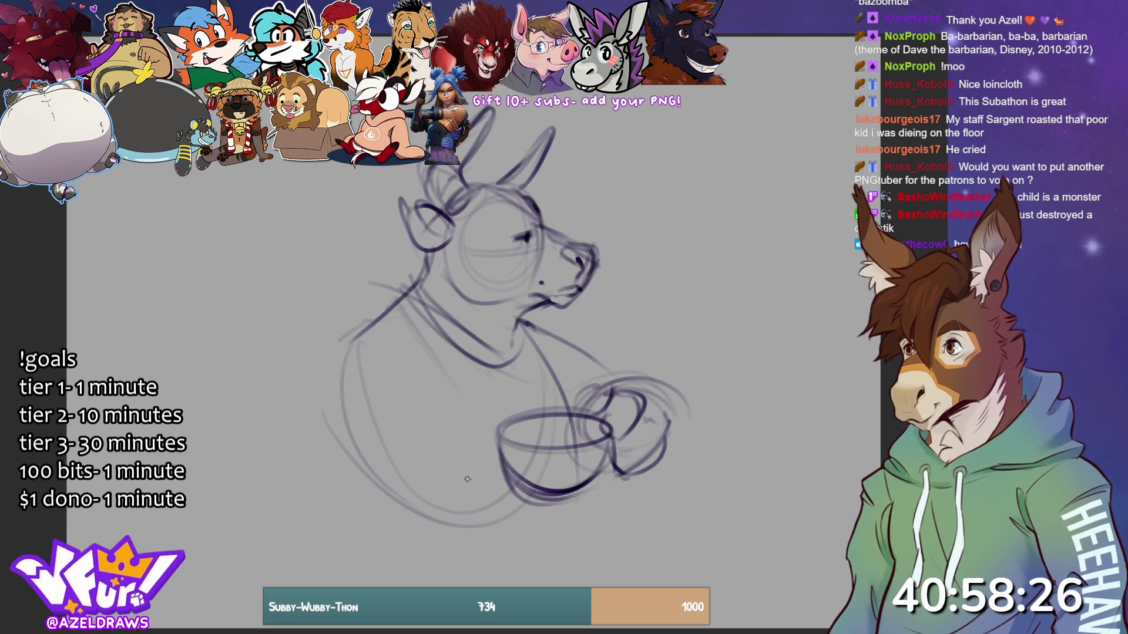
- Draw the saucer rim and sweeping curve under the cup, then shift the whole sketch right
mouse_move(491, 492)
mouse_down()
mouse_move(528, 508)
mouse_move(614, 505)
mouse_move(490, 487)
mouse_move(617, 495)
mouse_up()
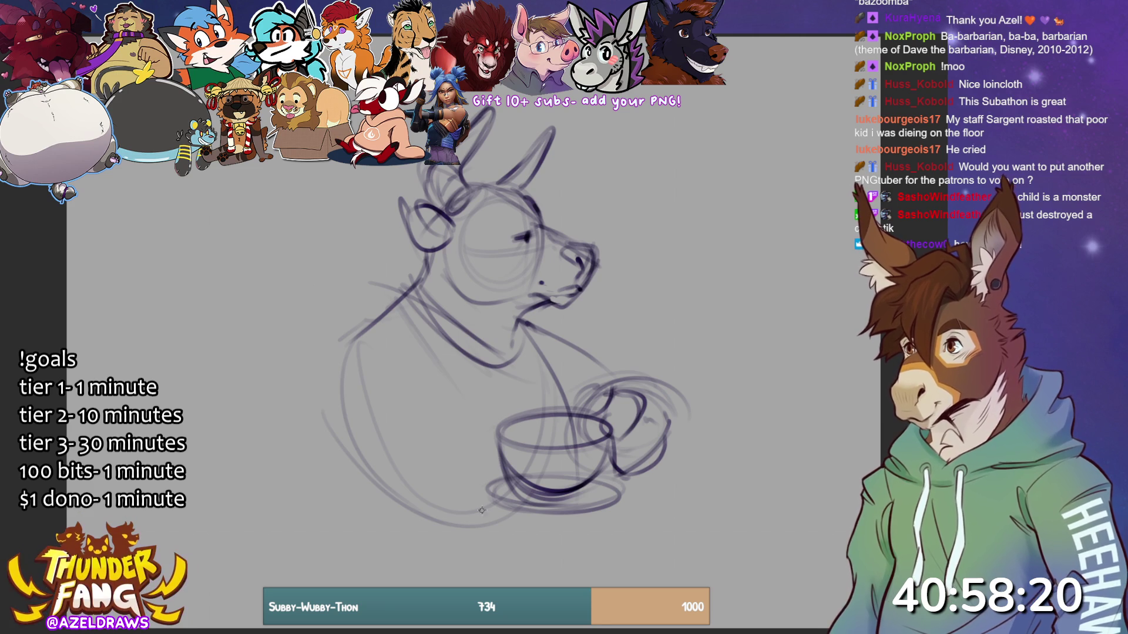
mouse_move(471, 484)
mouse_down()
mouse_move(511, 478)
mouse_move(517, 496)
mouse_move(470, 464)
mouse_move(488, 495)
mouse_up()
mouse_move(526, 515)
mouse_down()
mouse_move(564, 519)
mouse_move(485, 534)
mouse_move(569, 511)
mouse_move(513, 539)
mouse_up()
mouse_move(467, 469)
mouse_down()
mouse_move(418, 492)
mouse_move(430, 532)
mouse_move(479, 553)
mouse_up()
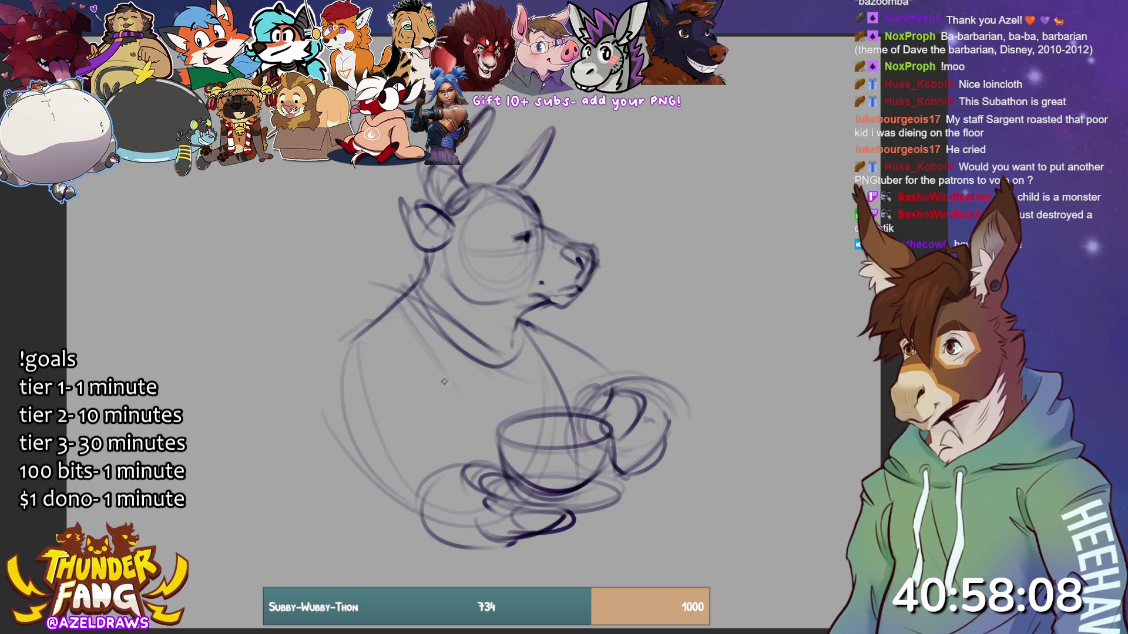
key(ctrl+t)
drag(464, 563, 530, 563)
- Confirm the sketch's new position and rough in the back, arm and forearm curving under the cup
key(Return)
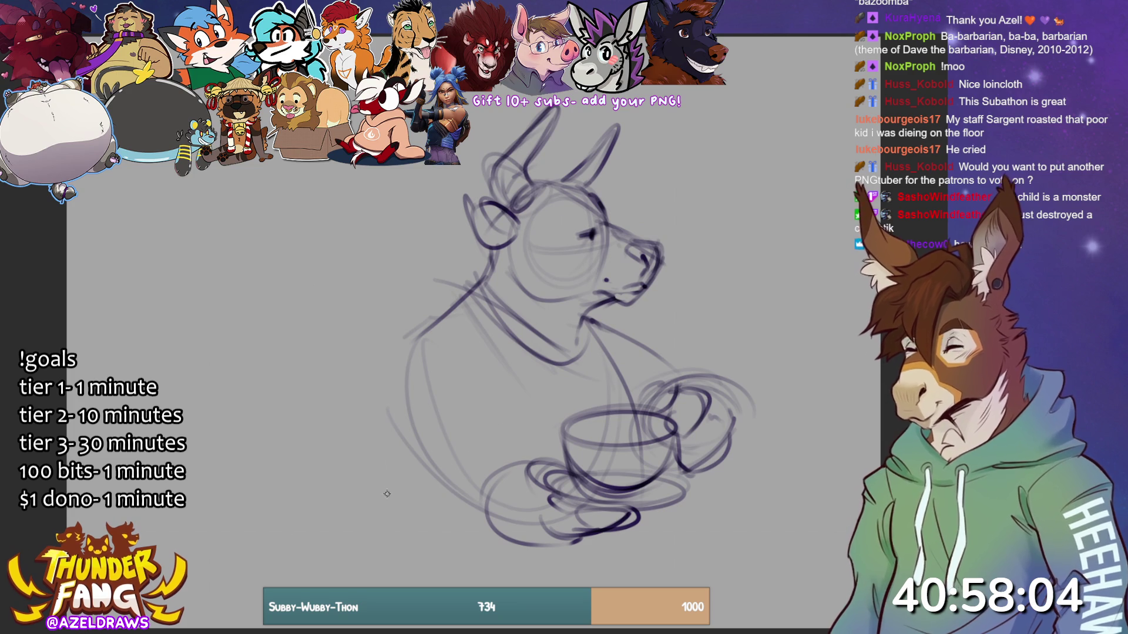
mouse_move(406, 341)
mouse_down()
mouse_move(353, 440)
mouse_move(429, 549)
mouse_move(452, 347)
mouse_move(486, 473)
mouse_up()
mouse_move(453, 360)
mouse_down()
mouse_move(470, 437)
mouse_move(450, 496)
mouse_move(364, 540)
mouse_up()
mouse_move(406, 467)
mouse_down()
mouse_move(400, 546)
mouse_move(535, 543)
mouse_up()
mouse_move(376, 499)
mouse_down()
mouse_move(458, 575)
mouse_move(511, 560)
mouse_up()
- Arc lines over the hand and cup handle and draw lines down from the saucer's right side
mouse_move(641, 375)
mouse_down()
mouse_move(737, 389)
mouse_move(705, 362)
mouse_up()
drag(590, 321, 672, 363)
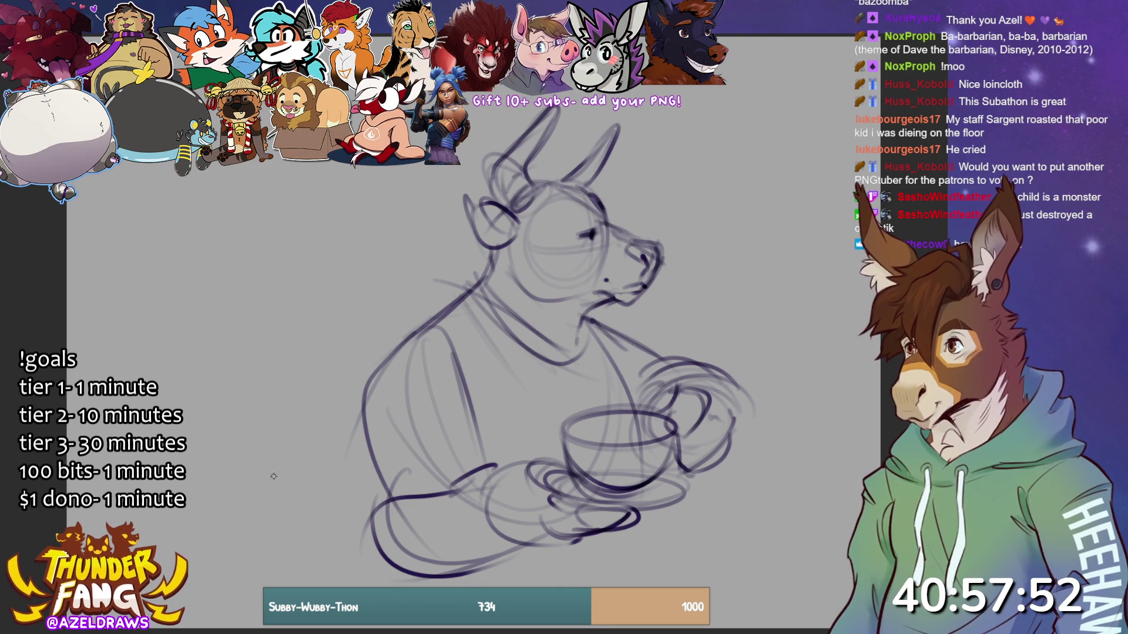
mouse_move(643, 491)
mouse_down()
mouse_move(666, 546)
mouse_move(620, 581)
mouse_move(634, 587)
mouse_up()
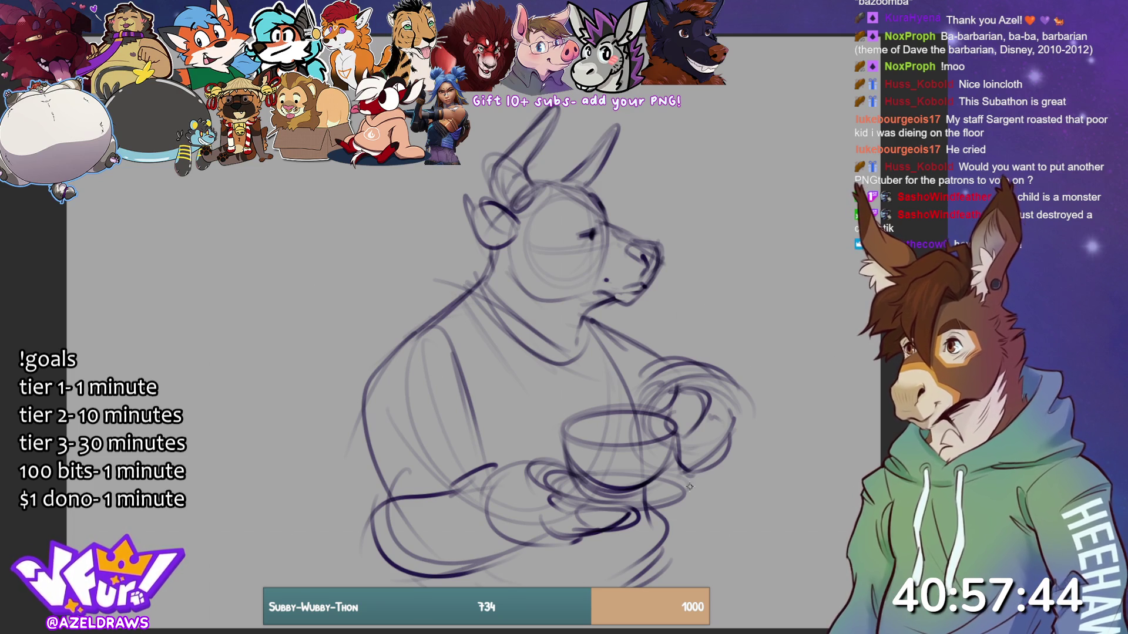
- Draw a long diagonal line along the bottom, redoing it slightly lower
drag(493, 586, 771, 495)
key(ctrl+z)
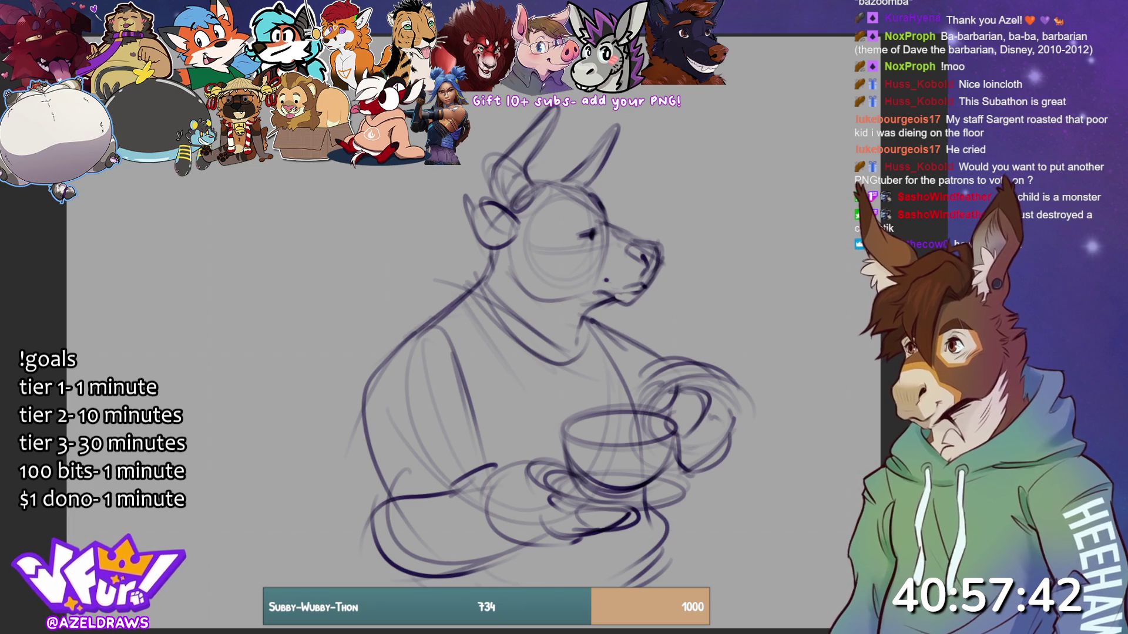
drag(505, 585, 835, 507)
key(ctrl+z)
drag(527, 587, 813, 535)
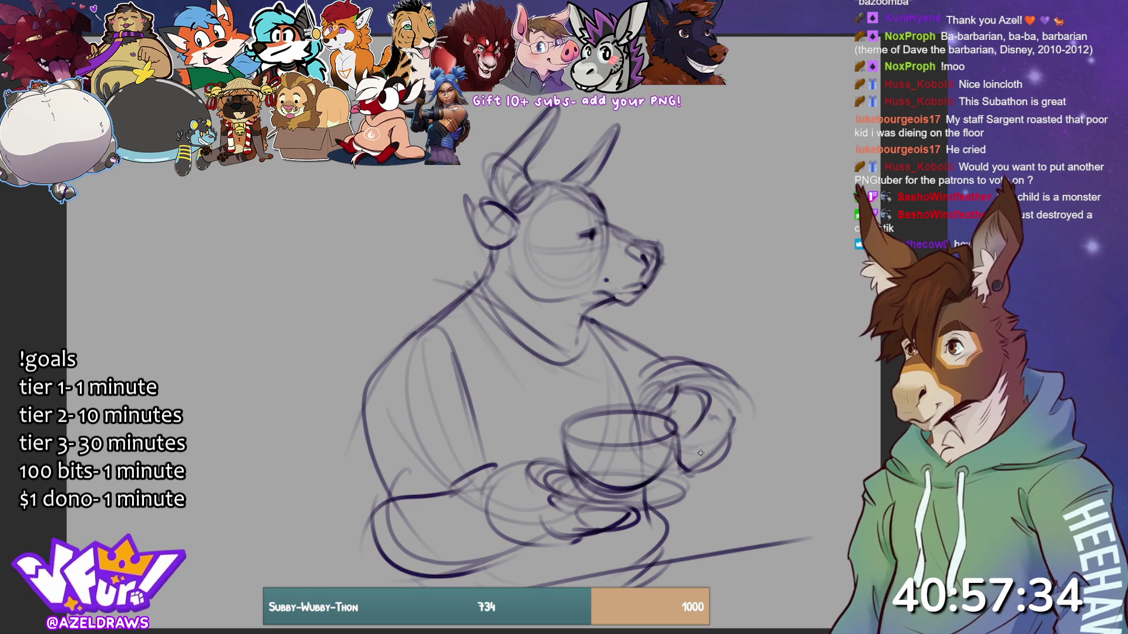
- Sketch long guide lines extending right past the cup, then the left arm and forearm
drag(707, 449, 862, 502)
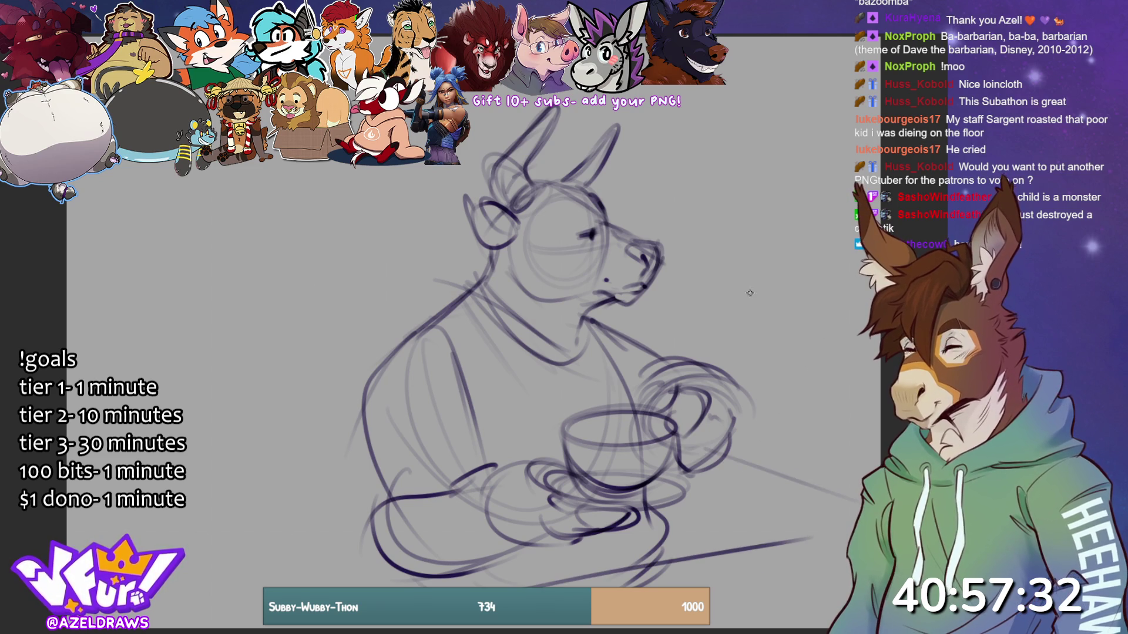
drag(593, 322, 881, 398)
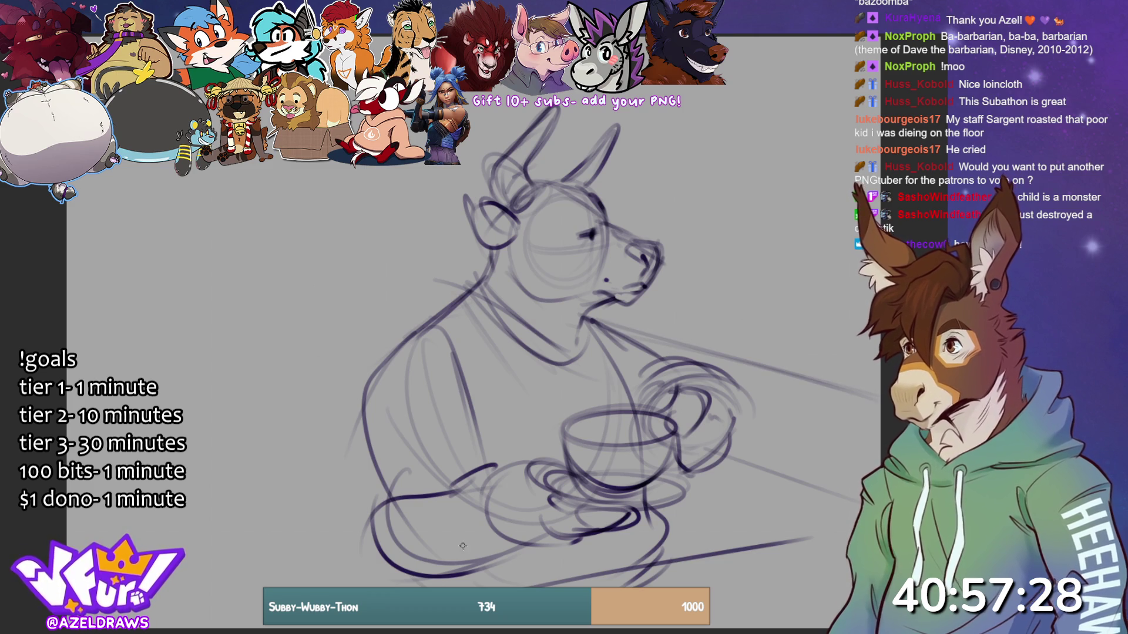
drag(421, 327, 357, 452)
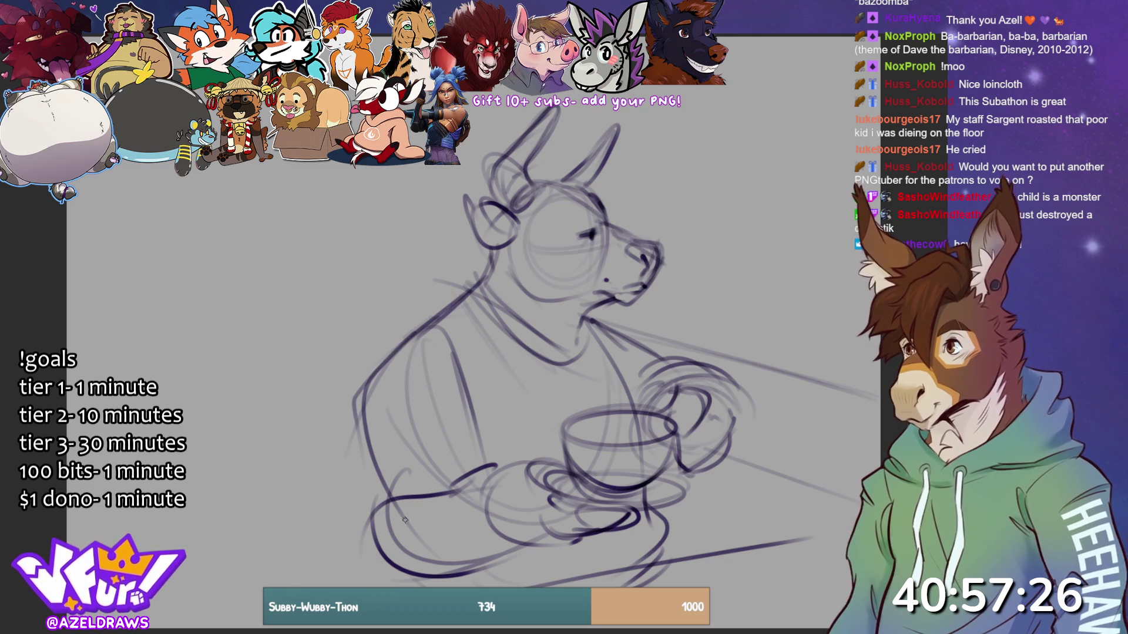
mouse_move(386, 498)
mouse_down()
mouse_move(477, 469)
mouse_move(367, 484)
mouse_move(352, 441)
mouse_move(483, 480)
mouse_up()
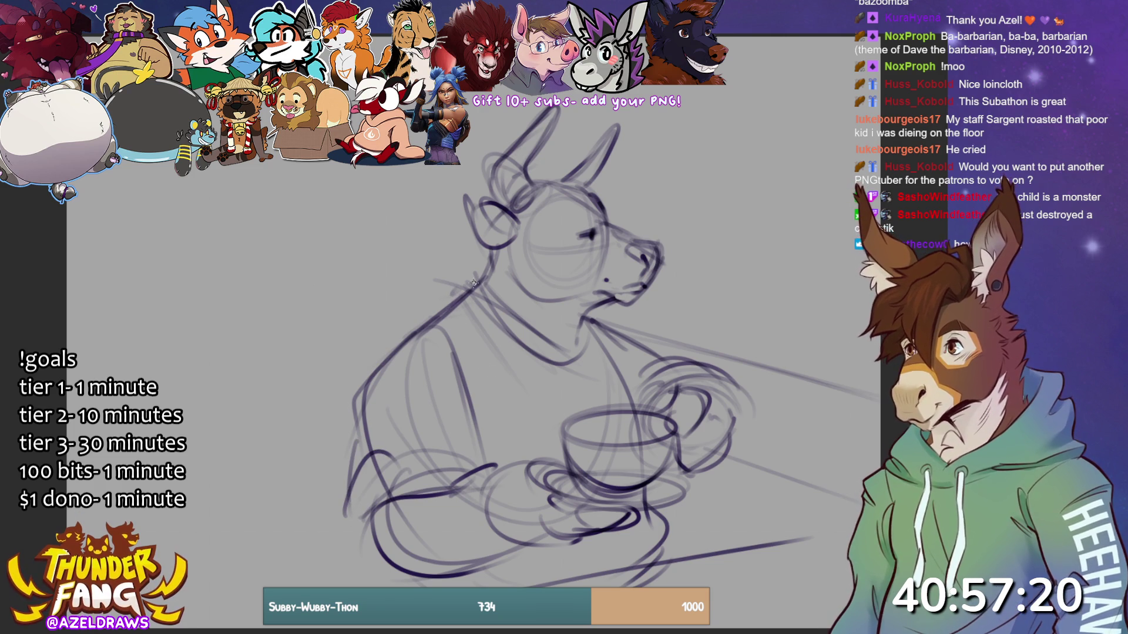
- Rough in the shoulders, collar and both arm lines, then darken the left ear outline
mouse_move(490, 259)
mouse_down()
mouse_move(446, 318)
mouse_move(500, 332)
mouse_move(523, 455)
mouse_move(449, 300)
mouse_move(510, 367)
mouse_move(515, 418)
mouse_up()
mouse_move(587, 317)
mouse_down()
mouse_move(614, 352)
mouse_move(620, 415)
mouse_up()
mouse_move(452, 318)
mouse_down()
mouse_move(406, 367)
mouse_move(476, 458)
mouse_up()
drag(476, 411, 493, 464)
drag(638, 340, 675, 376)
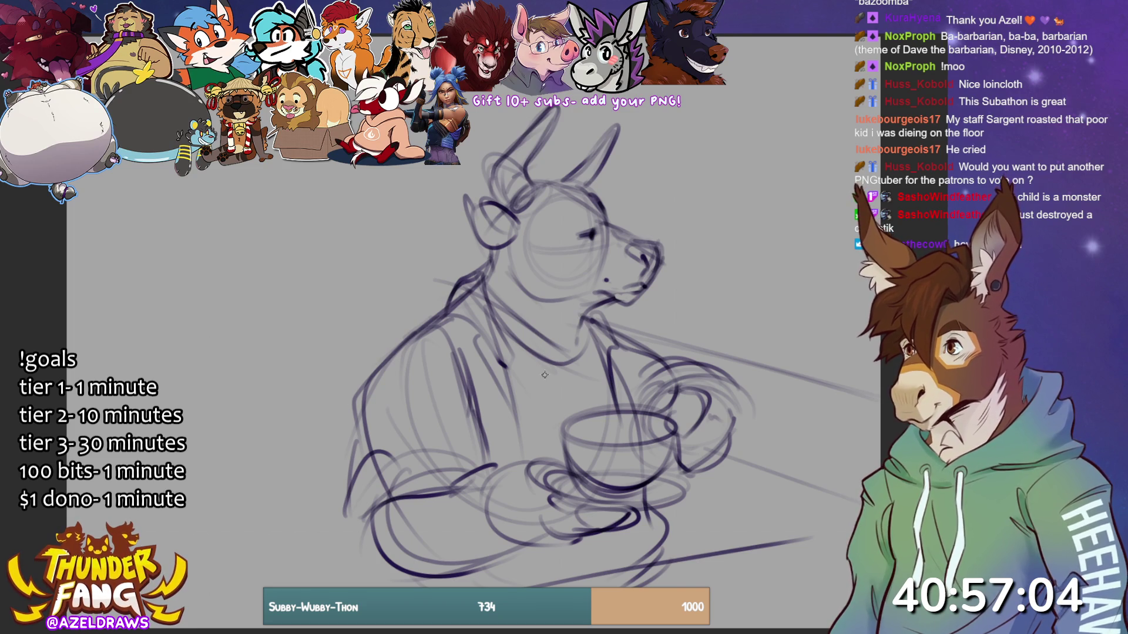
mouse_move(464, 203)
mouse_down()
mouse_move(520, 235)
mouse_move(496, 201)
mouse_move(461, 191)
mouse_up()
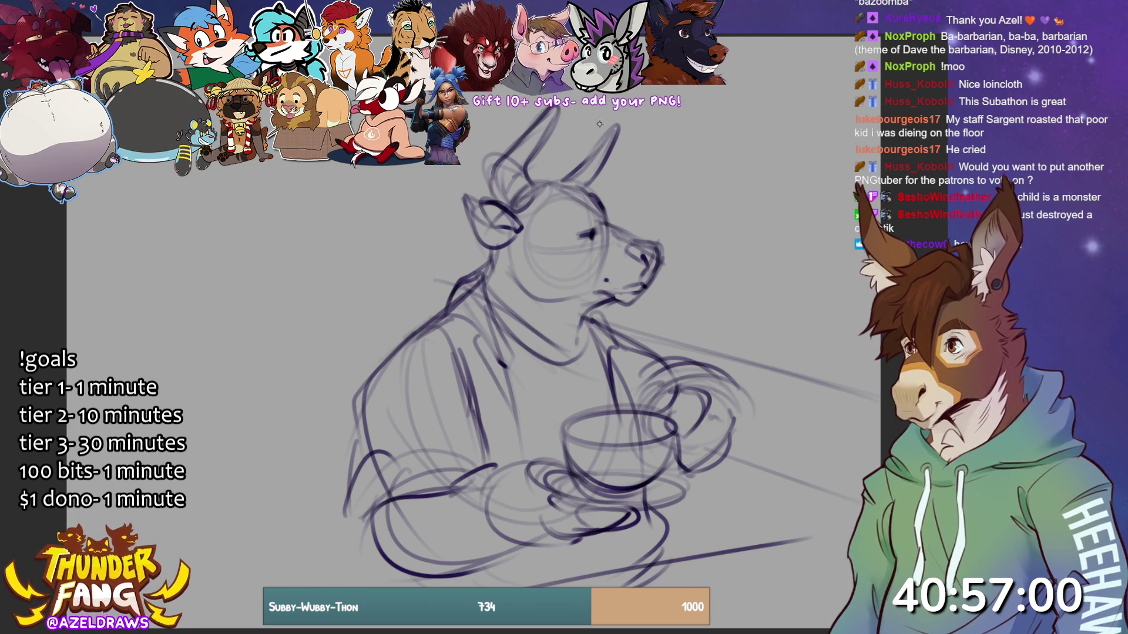
mouse_move(525, 175)
mouse_down()
mouse_move(571, 149)
mouse_move(598, 208)
mouse_move(610, 178)
mouse_move(623, 213)
mouse_move(591, 154)
mouse_move(603, 175)
mouse_move(550, 141)
mouse_up()
- Add strokes at the left horn base and darken the cup handle, hand and teacup rim
drag(470, 213, 492, 195)
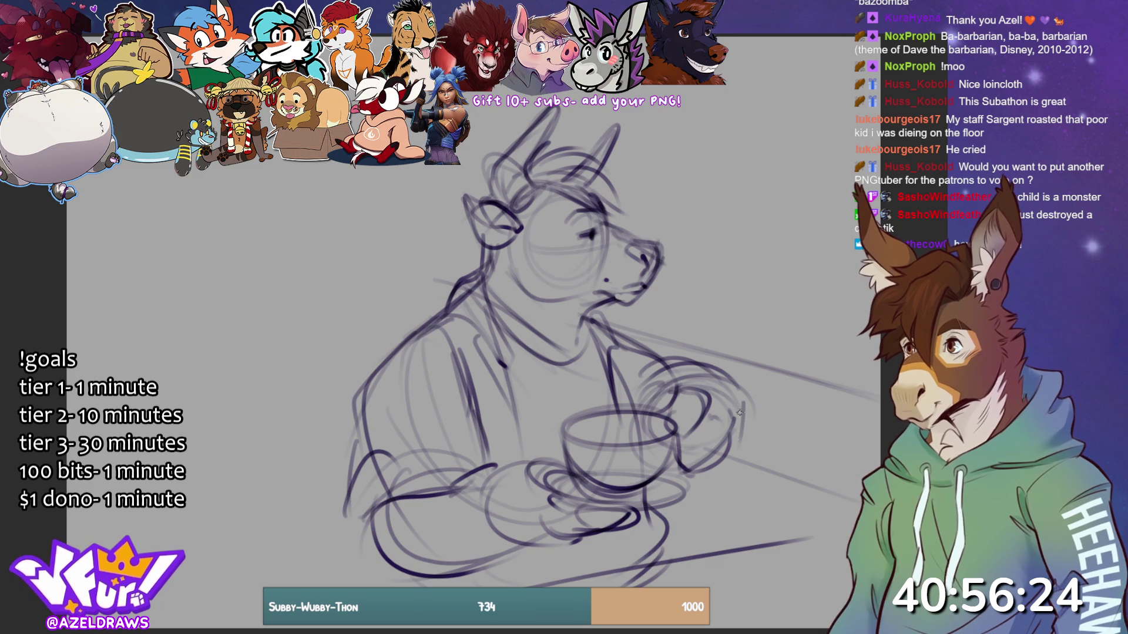
mouse_move(731, 395)
mouse_down()
mouse_move(731, 424)
mouse_move(700, 473)
mouse_move(669, 479)
mouse_up()
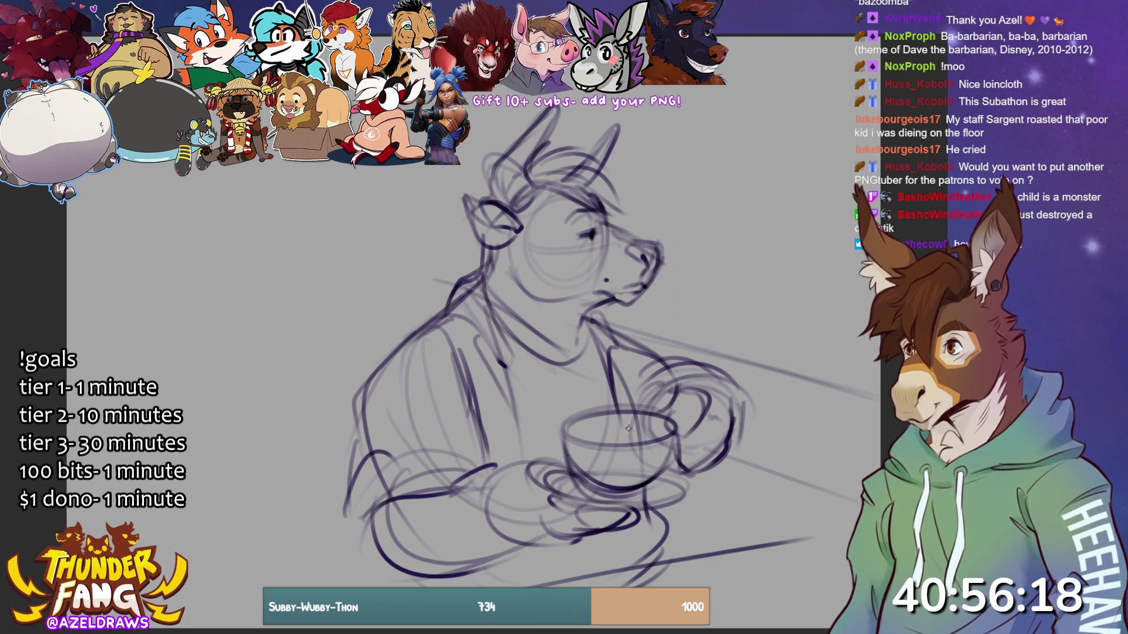
mouse_move(640, 420)
mouse_down()
mouse_move(571, 429)
mouse_move(667, 424)
mouse_up()
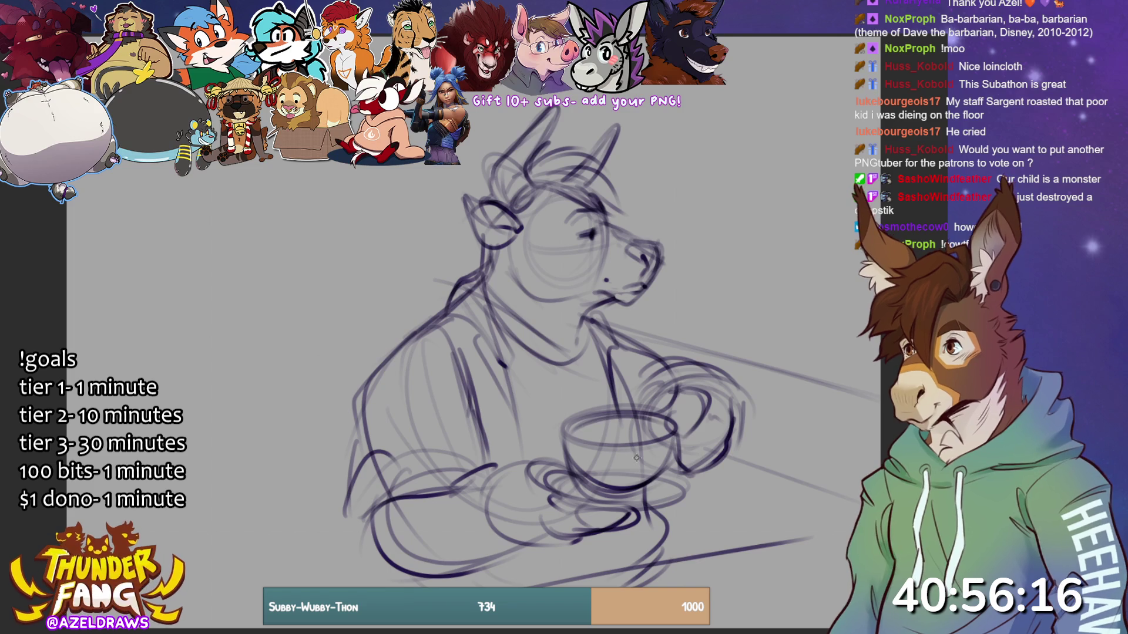
- Fade the rough sketch and redraw clean shoulder, left arm, forearm and sleeve cuff lines
key(3)
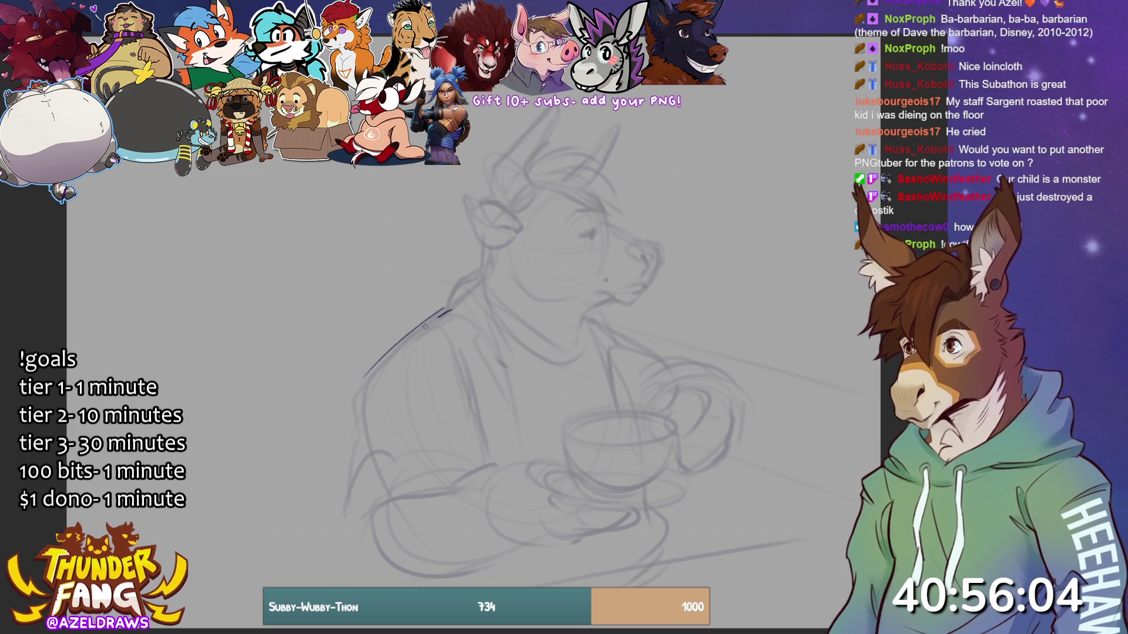
mouse_move(448, 311)
mouse_down()
mouse_move(373, 372)
mouse_move(365, 430)
mouse_up()
mouse_move(357, 388)
mouse_down()
mouse_move(349, 470)
mouse_move(382, 540)
mouse_up()
mouse_move(352, 477)
mouse_down()
mouse_move(420, 451)
mouse_move(481, 470)
mouse_up()
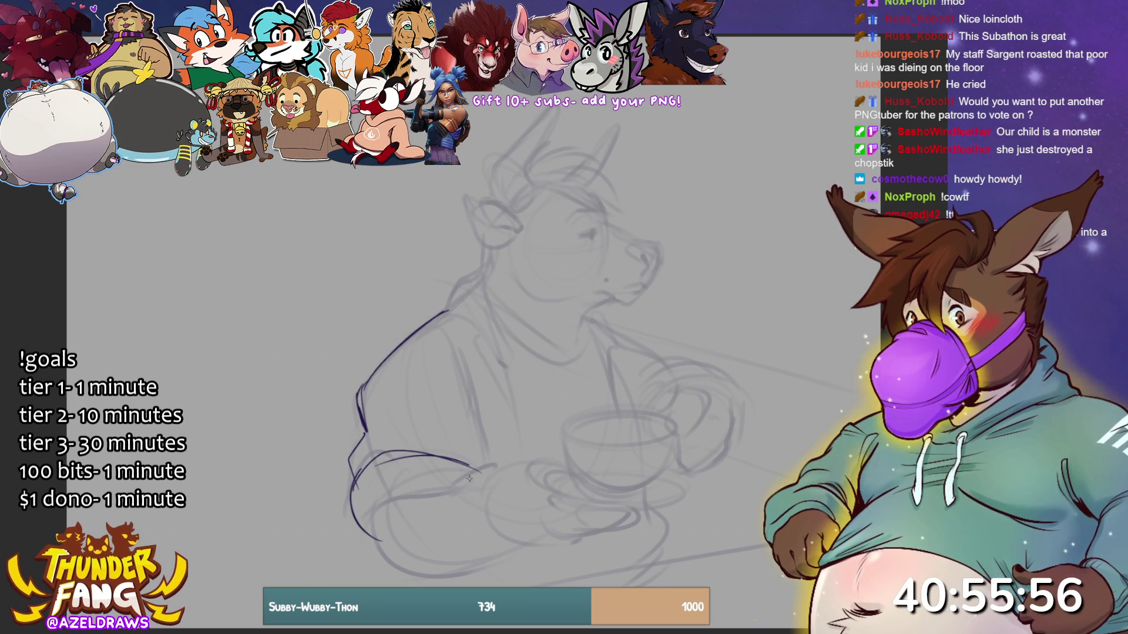
drag(386, 488, 481, 470)
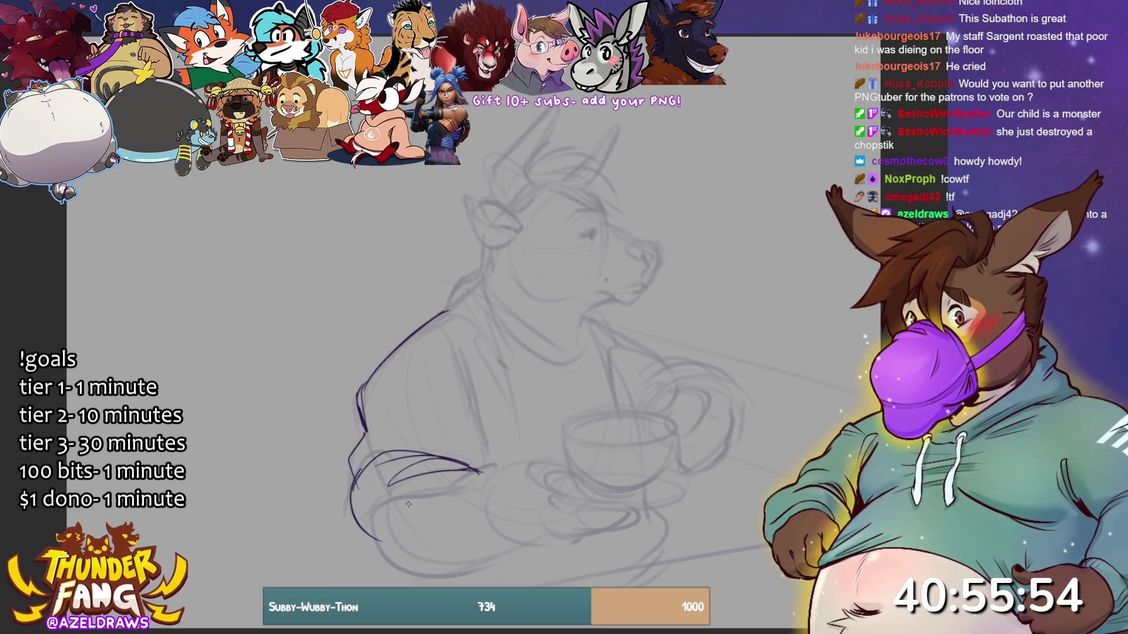
key(ctrl+z)
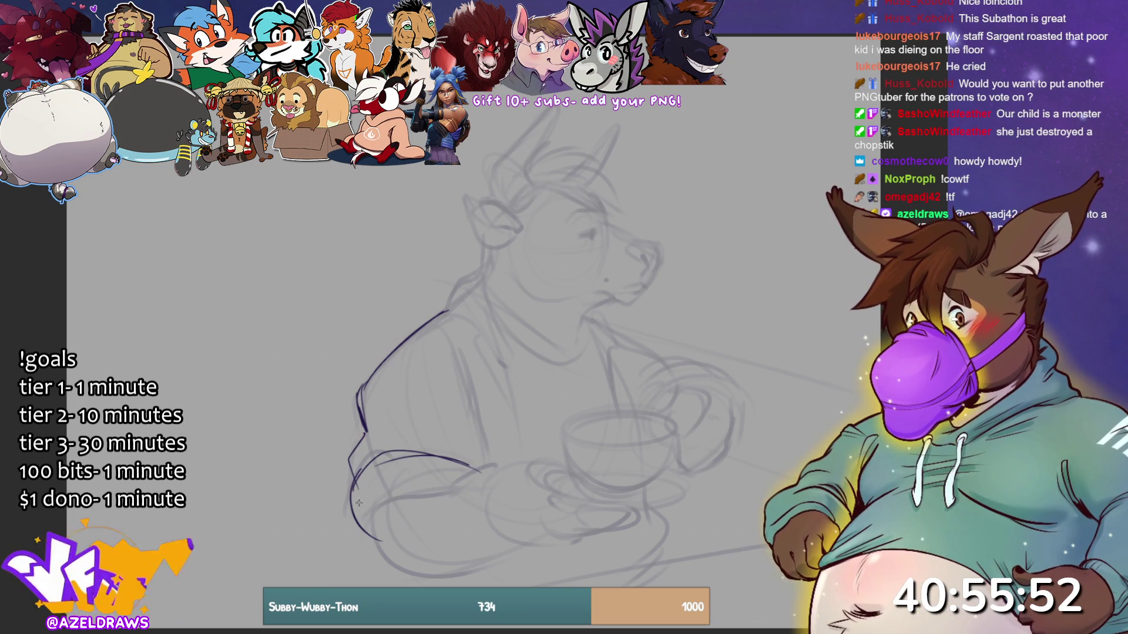
key(ctrl+z)
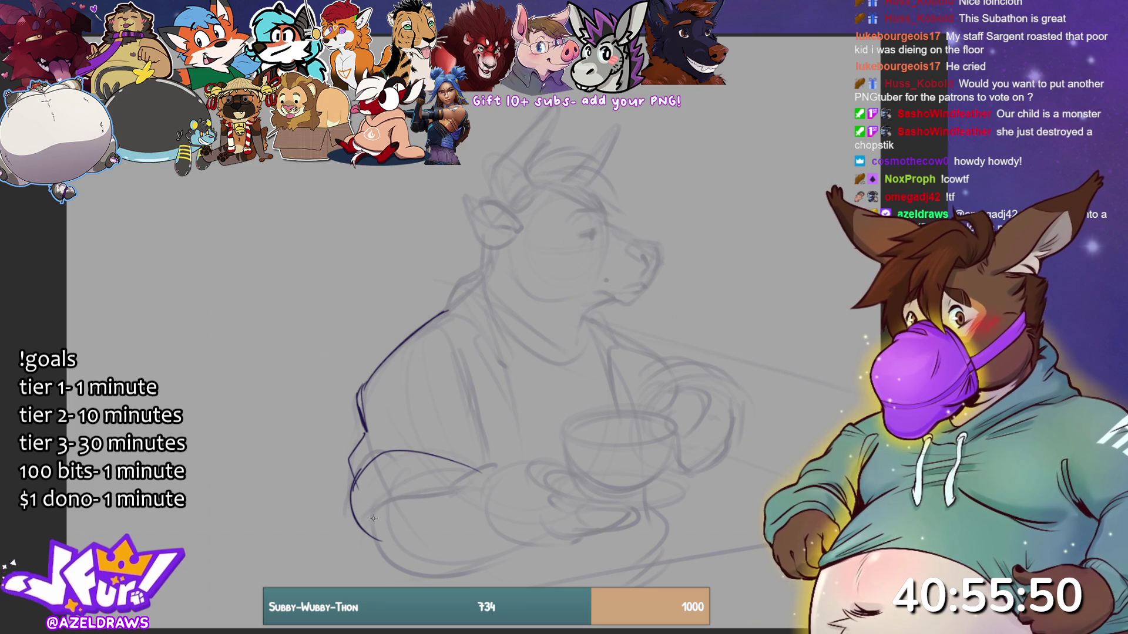
mouse_move(360, 509)
mouse_down()
mouse_move(383, 491)
mouse_move(480, 470)
mouse_up()
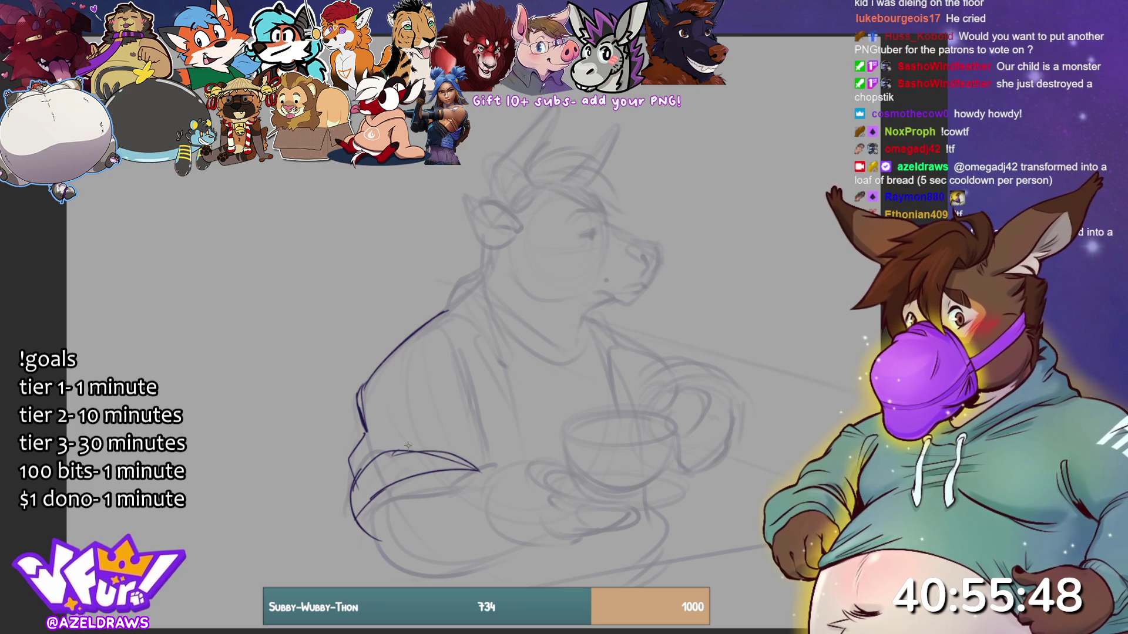
drag(391, 454, 470, 445)
mouse_move(455, 383)
mouse_down()
mouse_move(479, 470)
mouse_move(479, 449)
mouse_up()
drag(479, 405, 484, 463)
- Redraw the jacket shoulder, collar curve and lapel, neck, left ear and jaw in clean lines
mouse_move(483, 265)
mouse_down()
mouse_move(459, 281)
mouse_move(440, 321)
mouse_move(485, 339)
mouse_move(475, 356)
mouse_move(513, 409)
mouse_move(492, 317)
mouse_move(524, 476)
mouse_up()
mouse_move(489, 299)
mouse_down()
mouse_move(500, 321)
mouse_move(587, 327)
mouse_up()
key(ctrl+z)
mouse_move(490, 311)
mouse_down()
mouse_move(592, 320)
mouse_move(593, 339)
mouse_move(615, 300)
mouse_move(579, 347)
mouse_move(595, 343)
mouse_move(584, 367)
mouse_move(616, 413)
mouse_up()
mouse_move(590, 309)
mouse_down()
mouse_move(623, 351)
mouse_move(610, 413)
mouse_up()
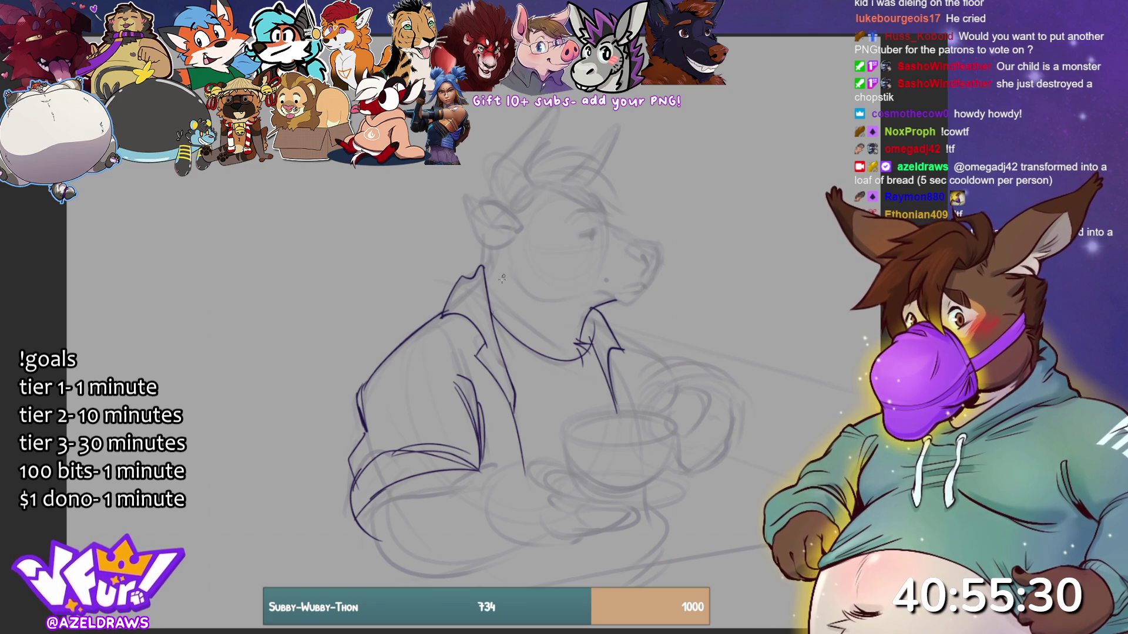
drag(487, 249, 483, 268)
mouse_move(464, 198)
mouse_down()
mouse_move(492, 245)
mouse_move(511, 241)
mouse_move(482, 201)
mouse_move(519, 234)
mouse_move(522, 219)
mouse_move(483, 238)
mouse_move(492, 245)
mouse_up()
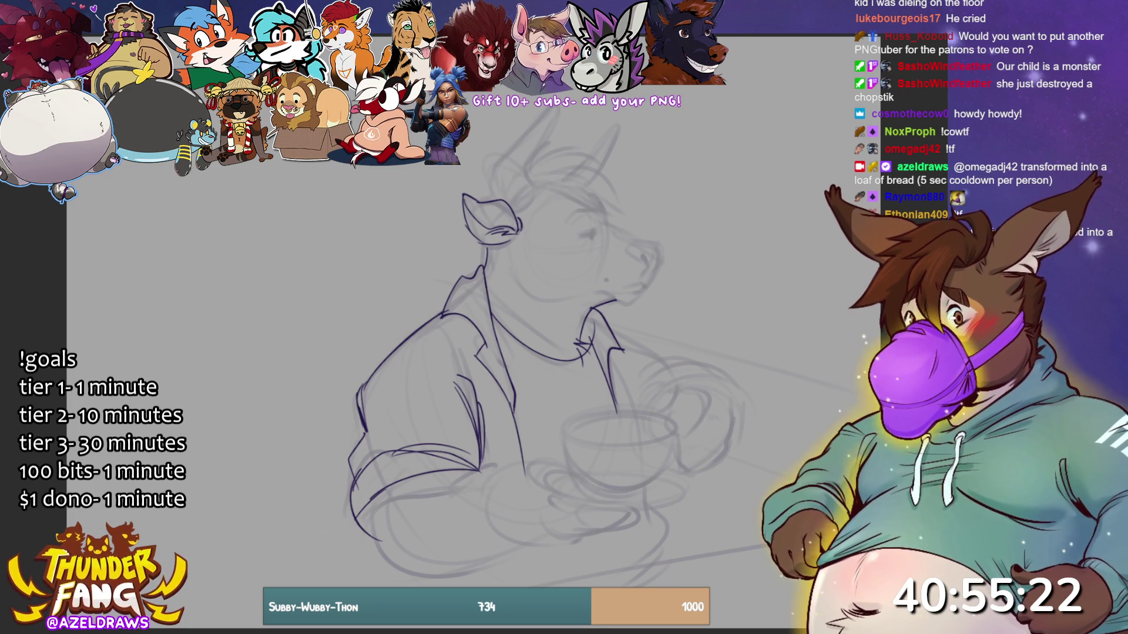
mouse_move(592, 293)
mouse_down()
mouse_move(629, 307)
mouse_move(645, 287)
mouse_up()
mouse_move(512, 263)
mouse_down()
mouse_move(516, 287)
mouse_move(575, 297)
mouse_up()
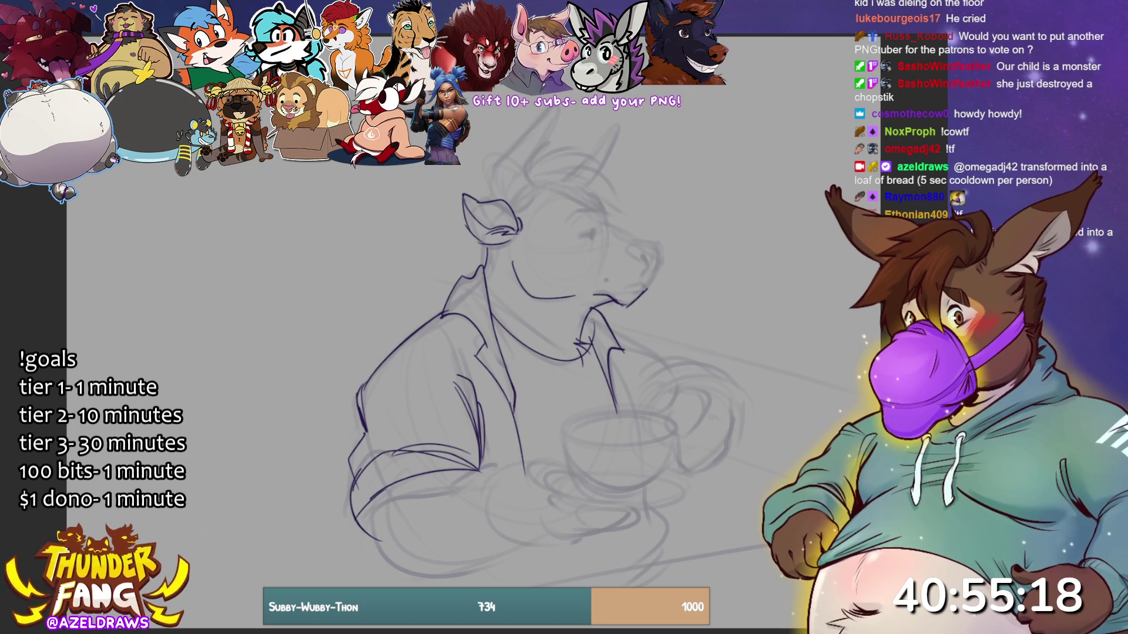
- Redraw the top of the snout, the eye and the eyebrow in clean dark lines
mouse_move(607, 223)
mouse_down()
mouse_move(651, 240)
mouse_move(649, 285)
mouse_move(608, 278)
mouse_move(645, 264)
mouse_move(653, 273)
mouse_move(636, 282)
mouse_up()
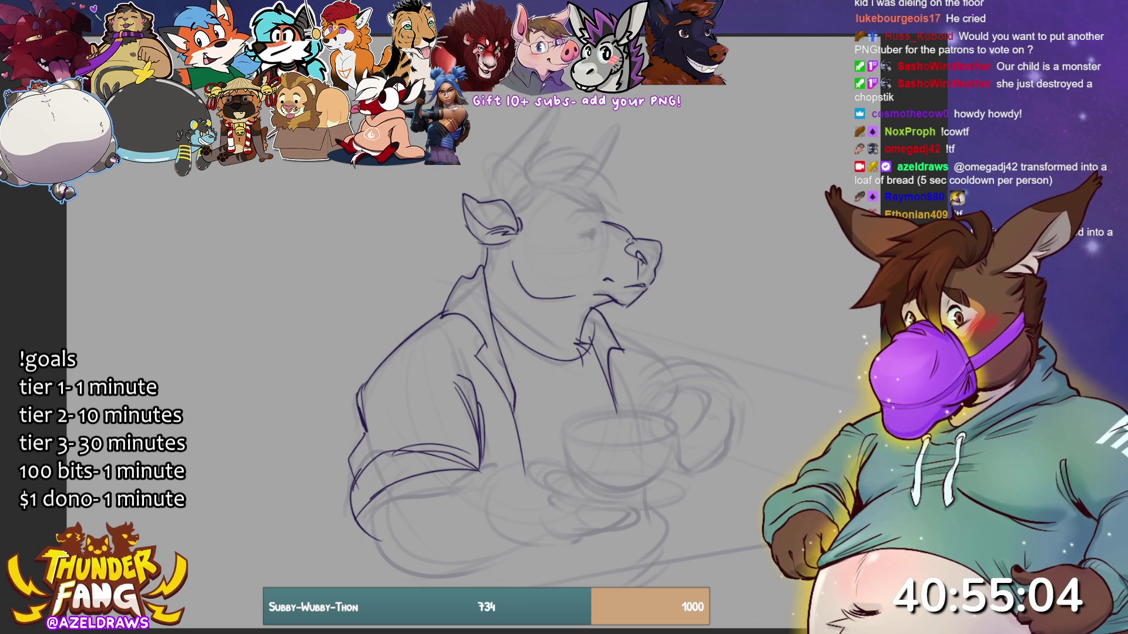
mouse_move(578, 237)
mouse_down()
mouse_move(599, 231)
mouse_move(591, 239)
mouse_up()
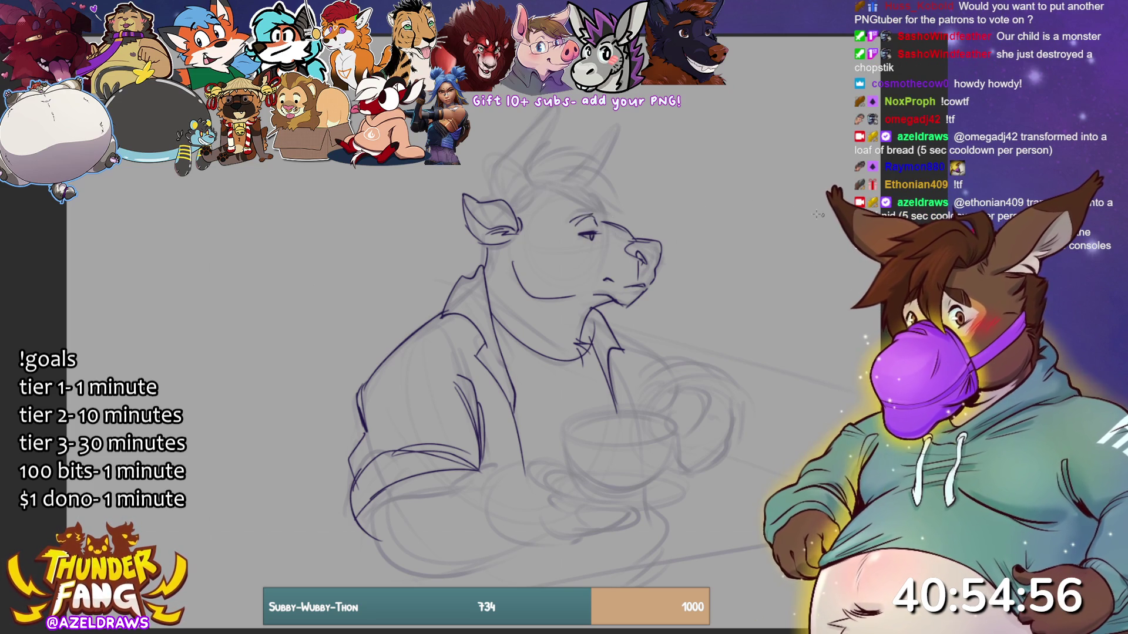
drag(573, 218, 593, 212)
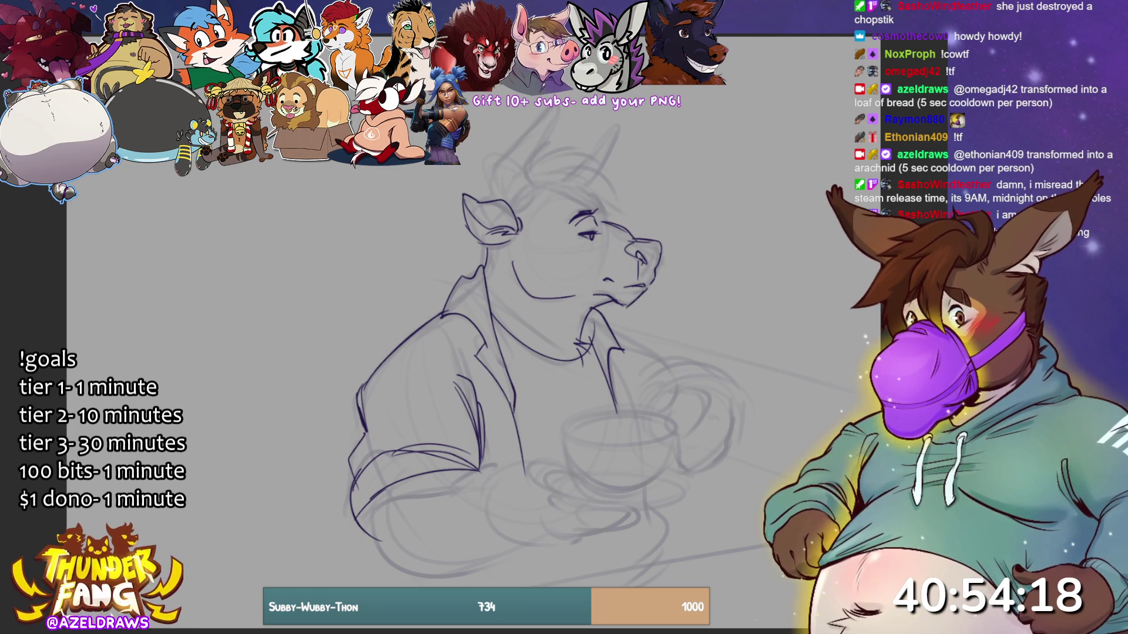
- Line the brow and forehead, then add hair strokes across the forehead and top of the head
mouse_move(535, 188)
mouse_down()
mouse_move(566, 226)
mouse_move(610, 220)
mouse_up()
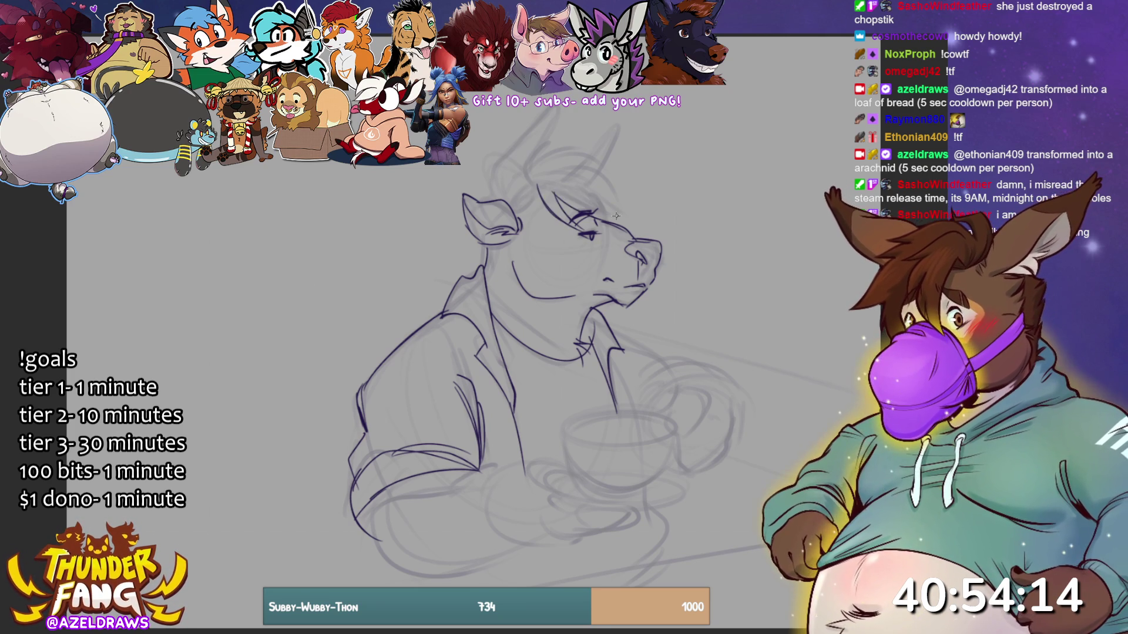
drag(552, 183, 625, 226)
mouse_move(551, 177)
mouse_down()
mouse_move(566, 168)
mouse_move(634, 216)
mouse_up()
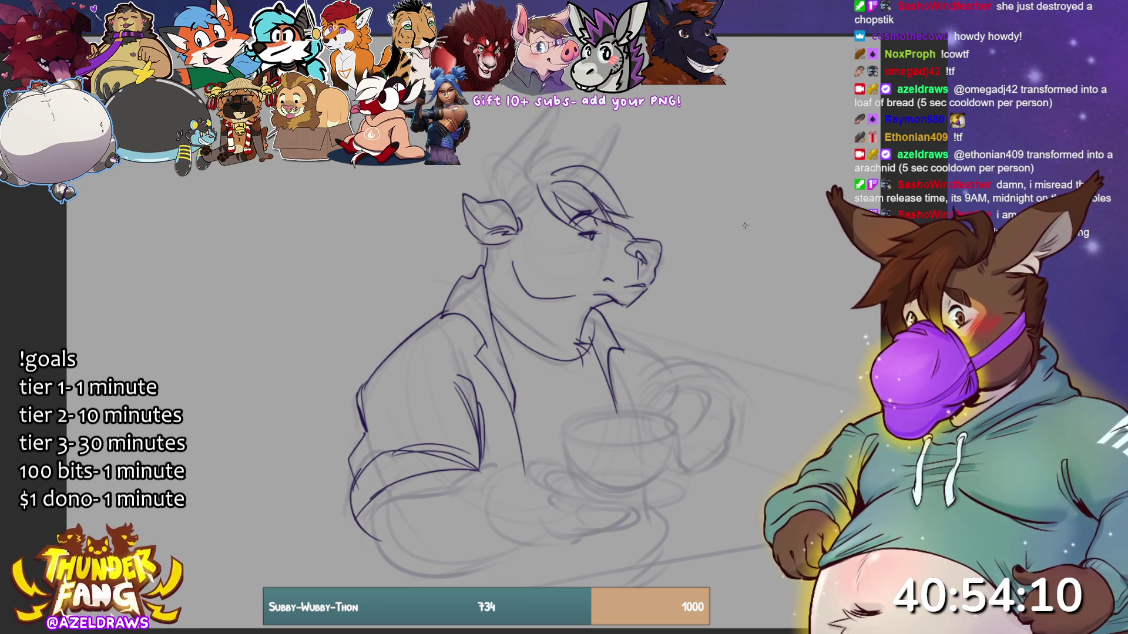
mouse_move(551, 178)
mouse_down()
mouse_move(585, 167)
mouse_move(549, 156)
mouse_move(601, 166)
mouse_move(550, 148)
mouse_move(551, 220)
mouse_move(544, 179)
mouse_move(518, 166)
mouse_move(561, 105)
mouse_move(488, 176)
mouse_move(484, 200)
mouse_up()
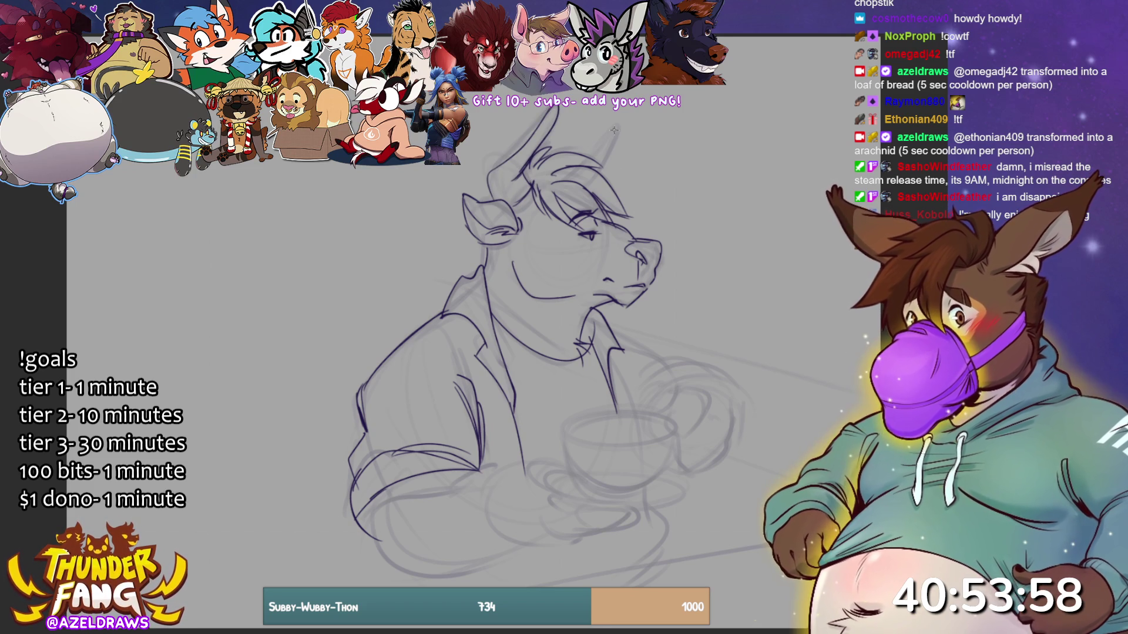
- Outline the right horn and sketch the jacket's left shoulder and collar strokes
mouse_move(584, 158)
mouse_down()
mouse_move(611, 128)
mouse_move(612, 154)
mouse_up()
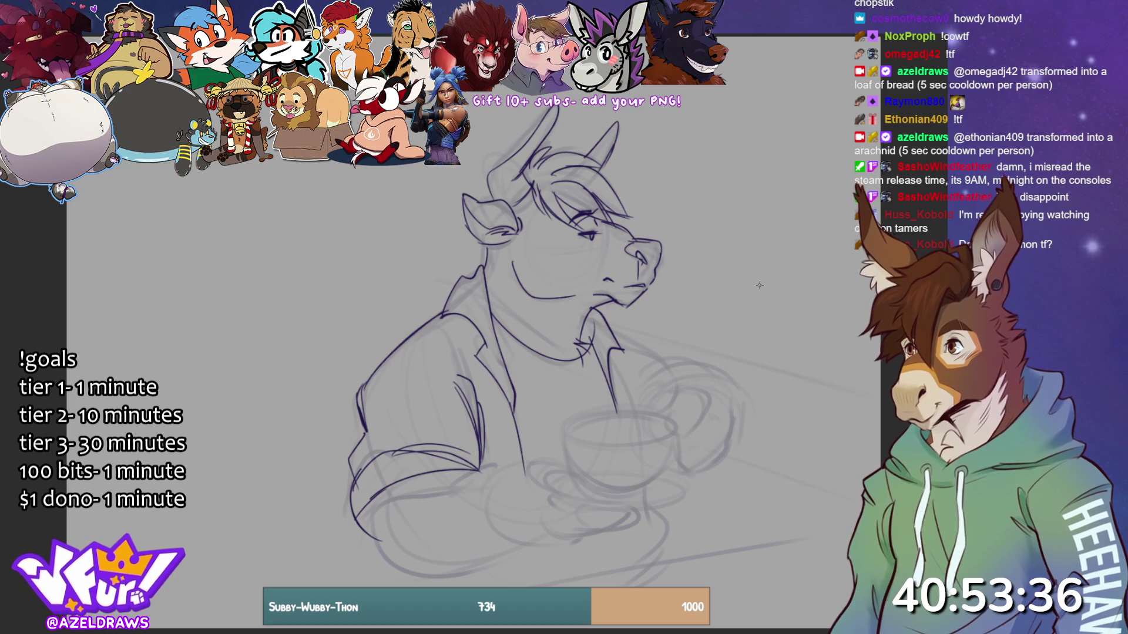
mouse_move(489, 256)
mouse_down()
mouse_move(469, 276)
mouse_move(483, 309)
mouse_up()
mouse_move(580, 351)
mouse_down()
mouse_move(640, 342)
mouse_move(655, 357)
mouse_move(696, 356)
mouse_move(615, 399)
mouse_move(666, 367)
mouse_move(737, 405)
mouse_up()
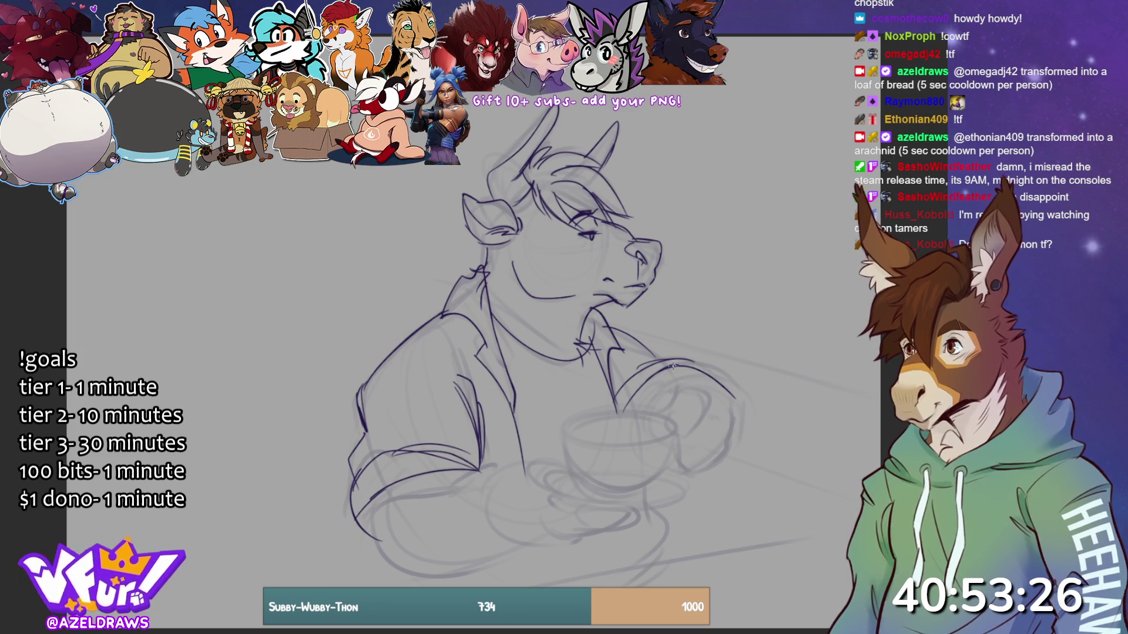
- Line the fingers gripping the cup, undoing one stroke and adding strokes near the hand
mouse_move(661, 389)
mouse_down()
mouse_move(651, 395)
mouse_move(664, 413)
mouse_move(648, 395)
mouse_move(669, 402)
mouse_move(681, 434)
mouse_up()
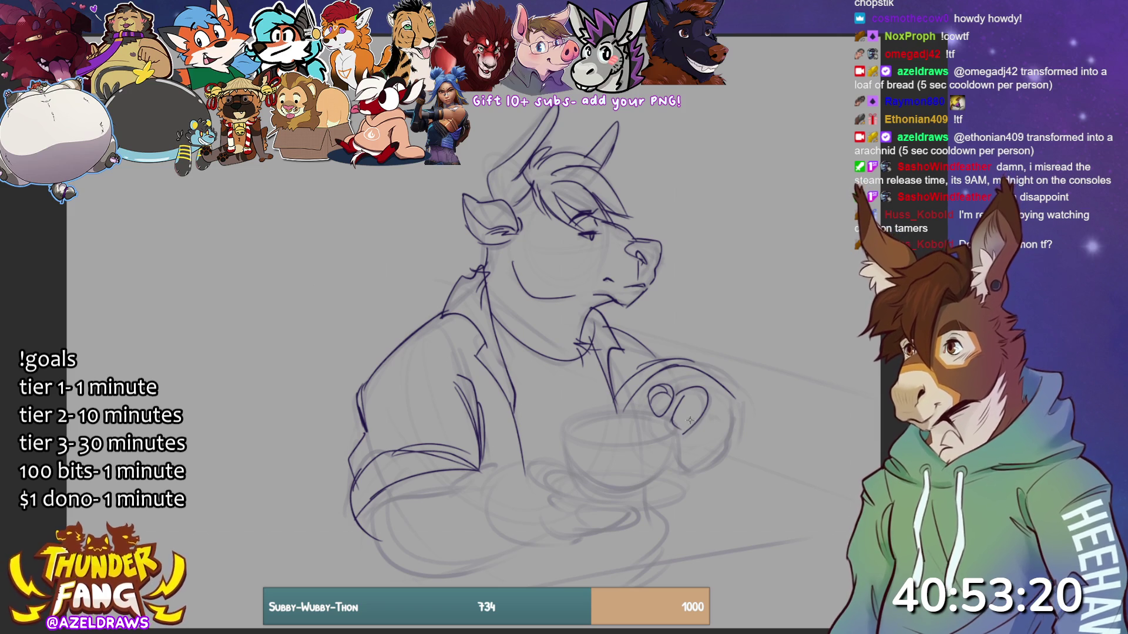
mouse_move(688, 429)
mouse_down()
mouse_move(730, 411)
mouse_move(678, 457)
mouse_move(683, 466)
mouse_up()
key(ctrl+z)
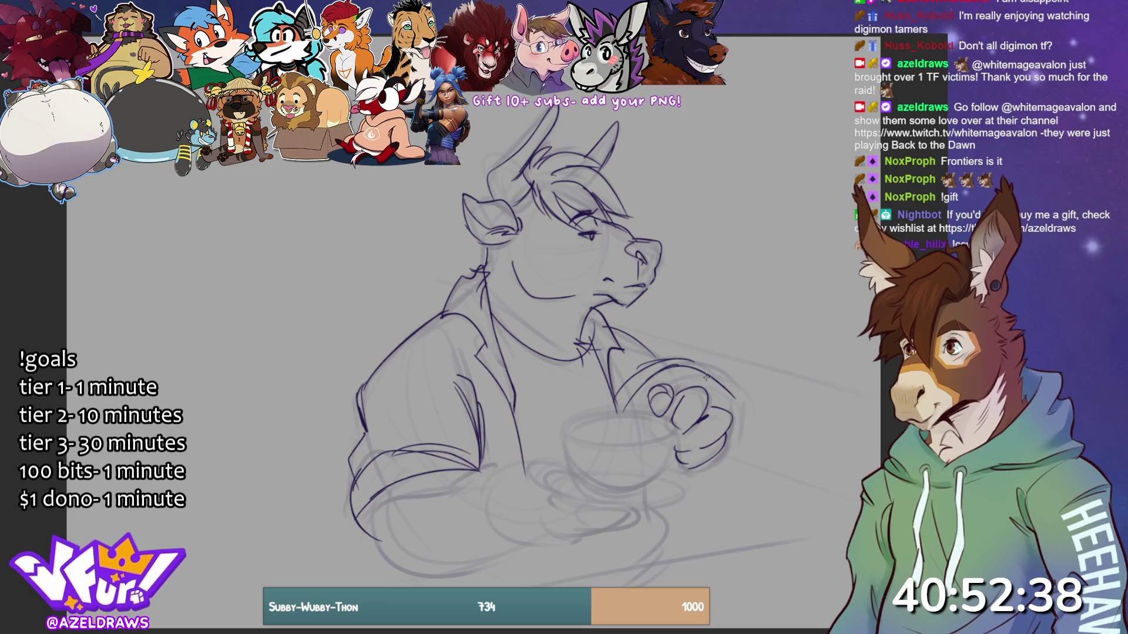
mouse_move(673, 370)
mouse_down()
mouse_move(692, 362)
mouse_move(726, 411)
mouse_up()
- Ink the cup's elliptical rim and its lower edge, redoing a stray bottom stroke
mouse_move(652, 410)
mouse_down()
mouse_move(563, 432)
mouse_move(664, 439)
mouse_move(602, 415)
mouse_move(564, 425)
mouse_move(567, 437)
mouse_move(572, 424)
mouse_up()
drag(576, 423, 668, 422)
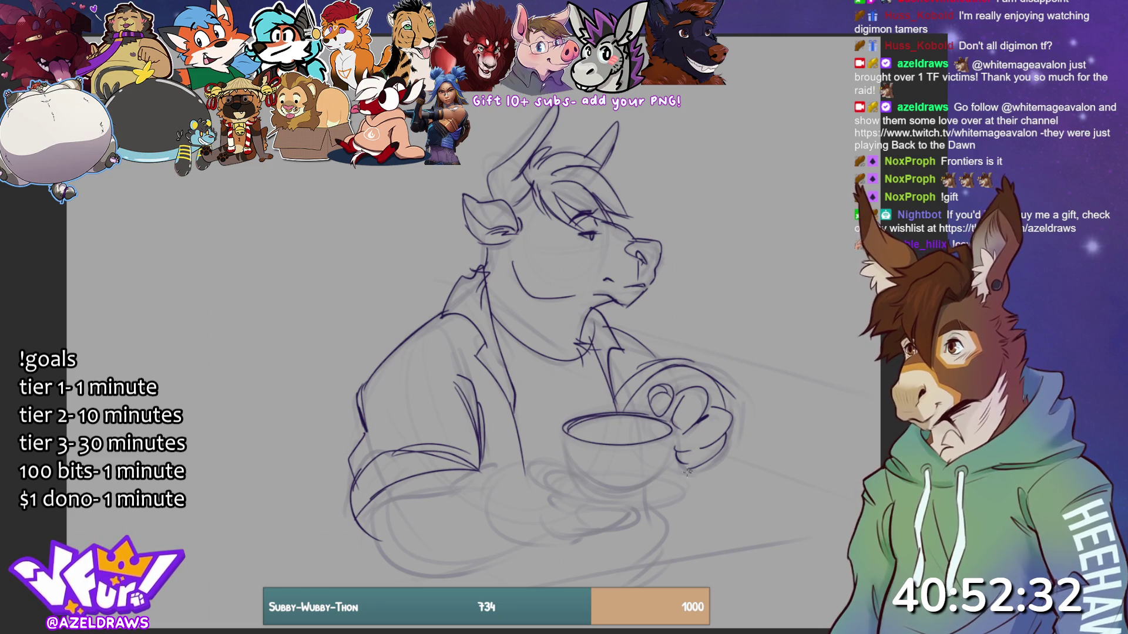
mouse_move(564, 425)
mouse_down()
mouse_move(568, 449)
mouse_move(611, 488)
mouse_move(651, 487)
mouse_up()
key(ctrl+z)
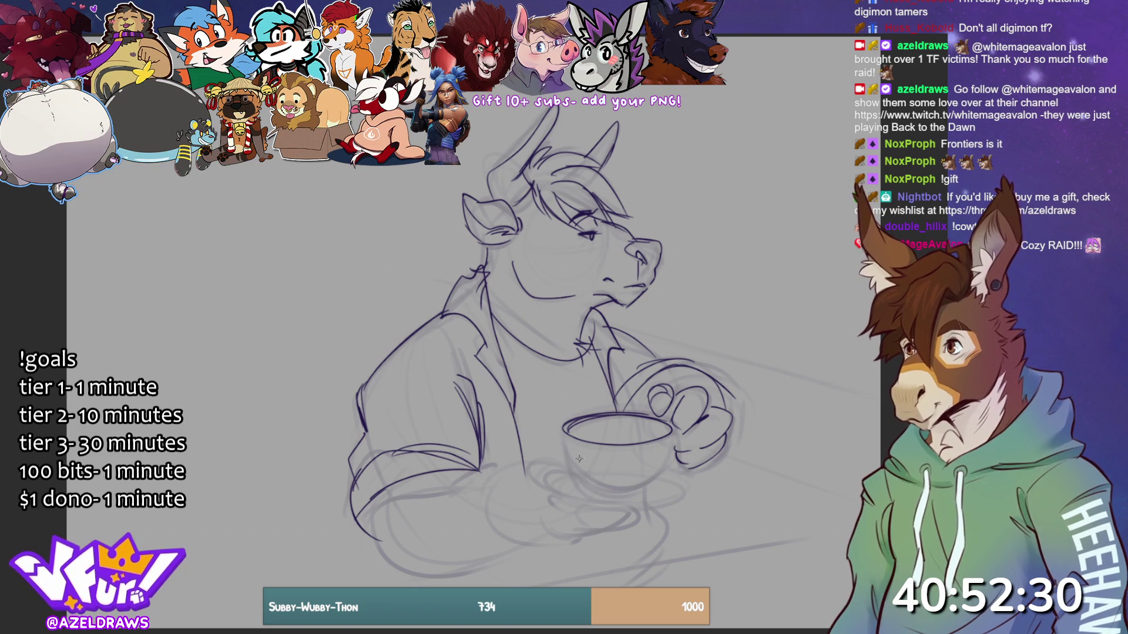
mouse_move(564, 440)
mouse_down()
mouse_move(616, 491)
mouse_move(672, 449)
mouse_move(674, 432)
mouse_up()
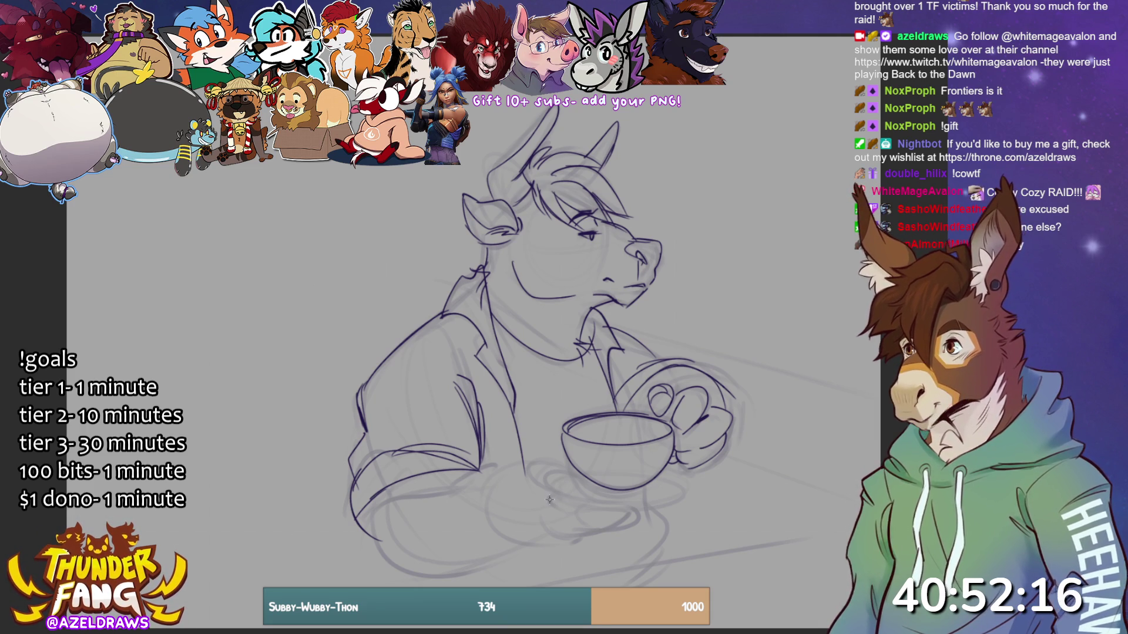
- Ink the supporting hand beneath the cup and the saucer's oval
mouse_move(524, 474)
mouse_down()
mouse_move(567, 470)
mouse_move(540, 479)
mouse_move(581, 492)
mouse_move(560, 477)
mouse_move(551, 484)
mouse_move(597, 509)
mouse_move(687, 490)
mouse_move(543, 496)
mouse_up()
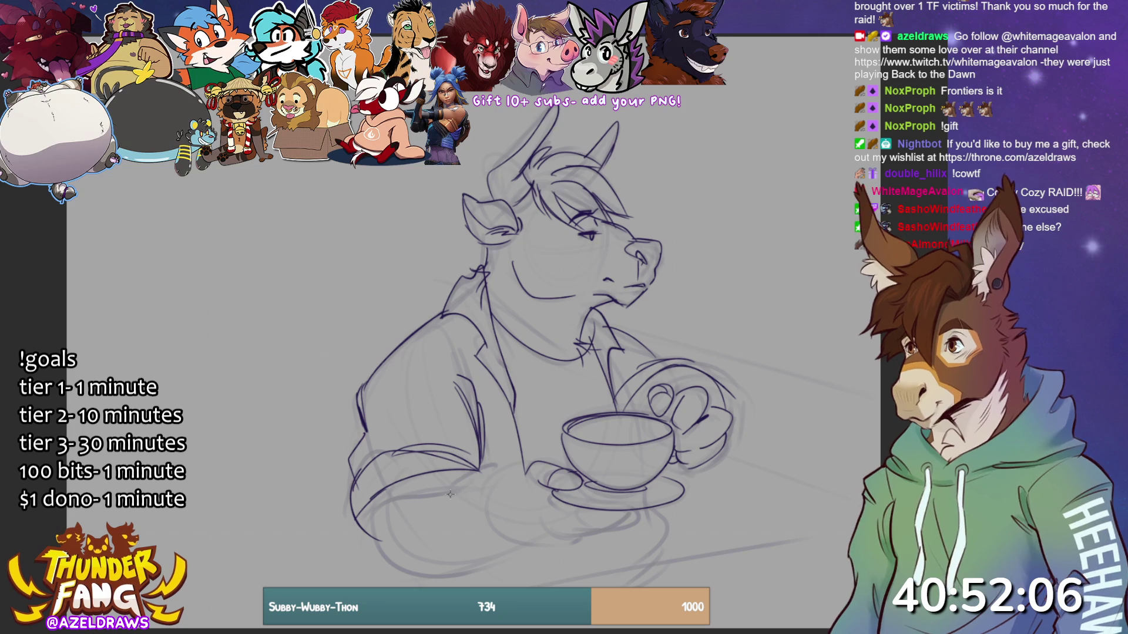
mouse_move(567, 516)
mouse_down()
mouse_move(596, 532)
mouse_move(618, 512)
mouse_up()
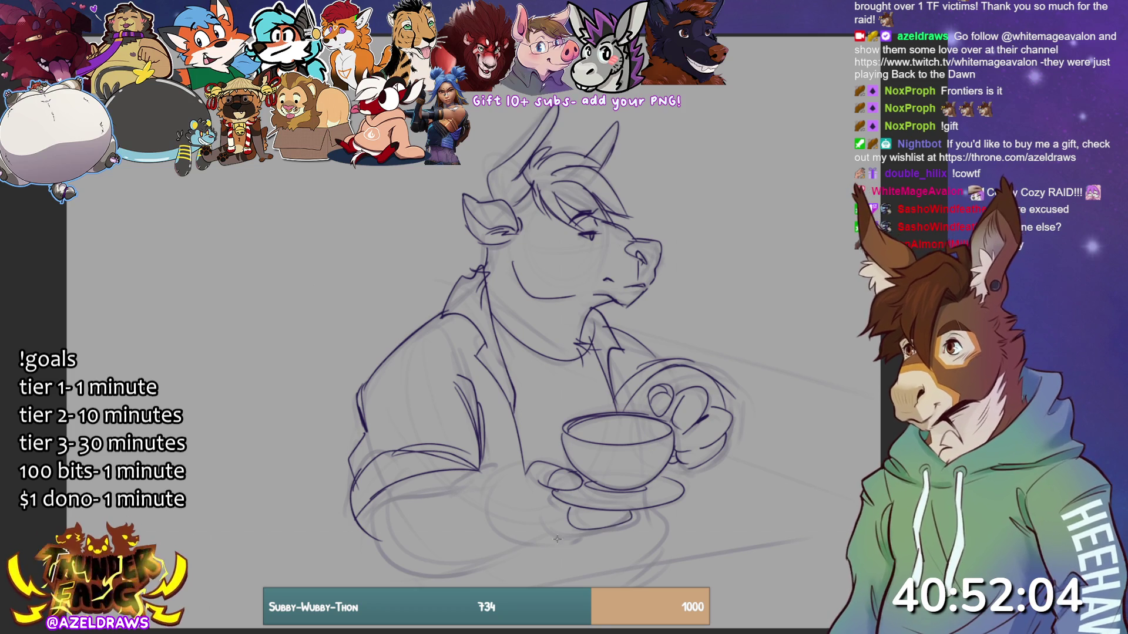
mouse_move(544, 504)
mouse_down()
mouse_move(581, 532)
mouse_move(561, 536)
mouse_move(597, 533)
mouse_up()
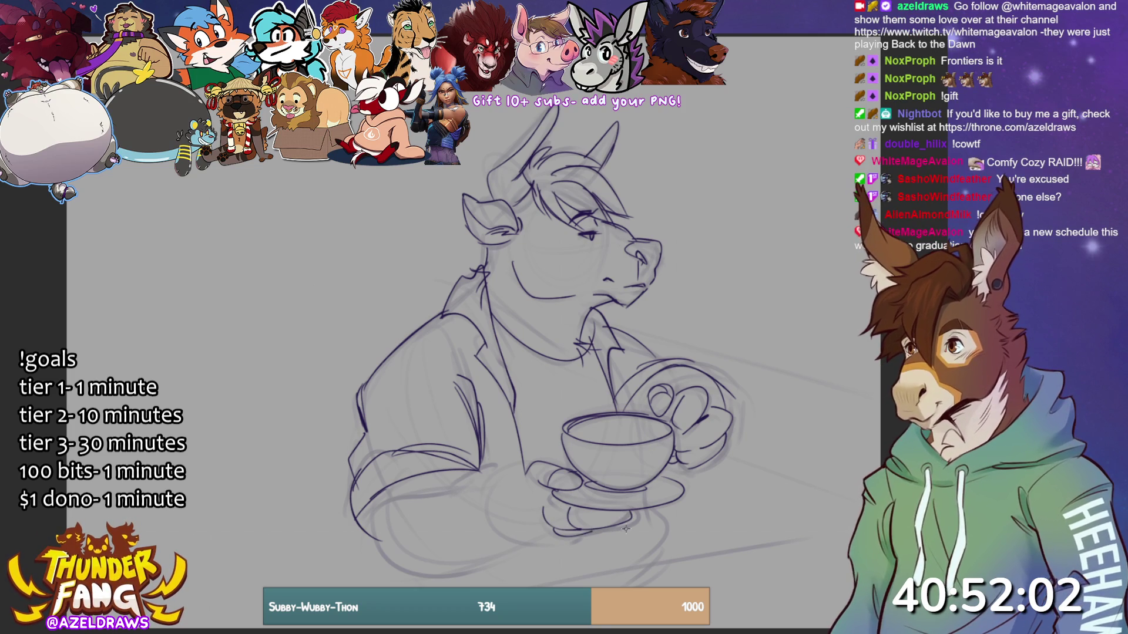
mouse_move(488, 492)
mouse_down()
mouse_move(487, 508)
mouse_move(580, 534)
mouse_up()
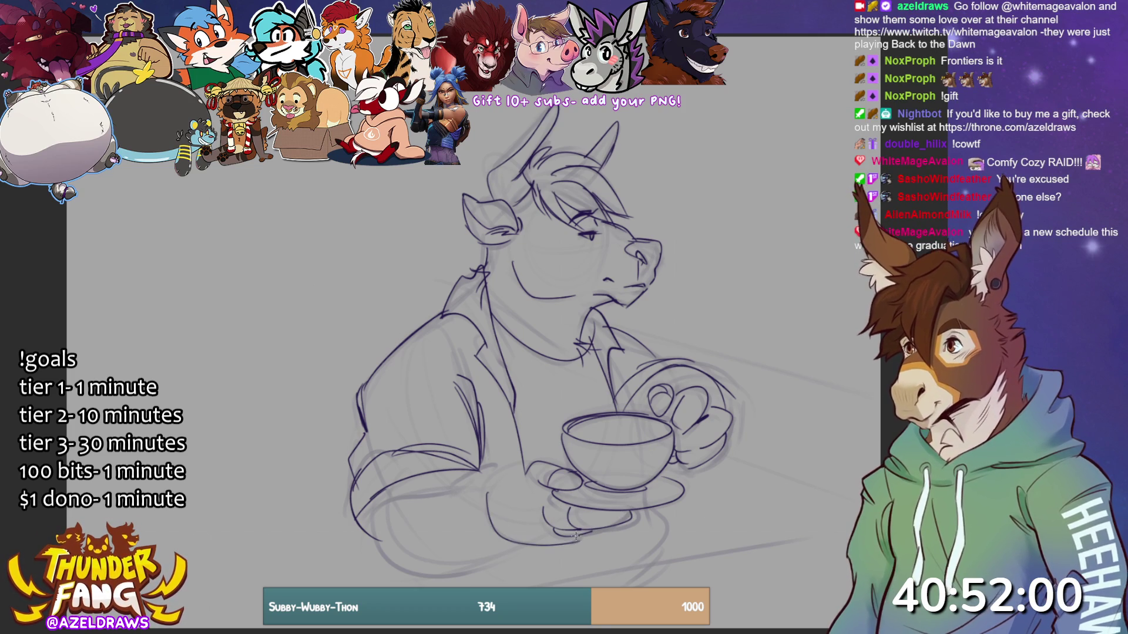
- Add lap lines at the lower left and forearm lines leading to the hand
mouse_move(390, 509)
mouse_down()
mouse_move(414, 569)
mouse_move(527, 545)
mouse_up()
drag(374, 493, 387, 541)
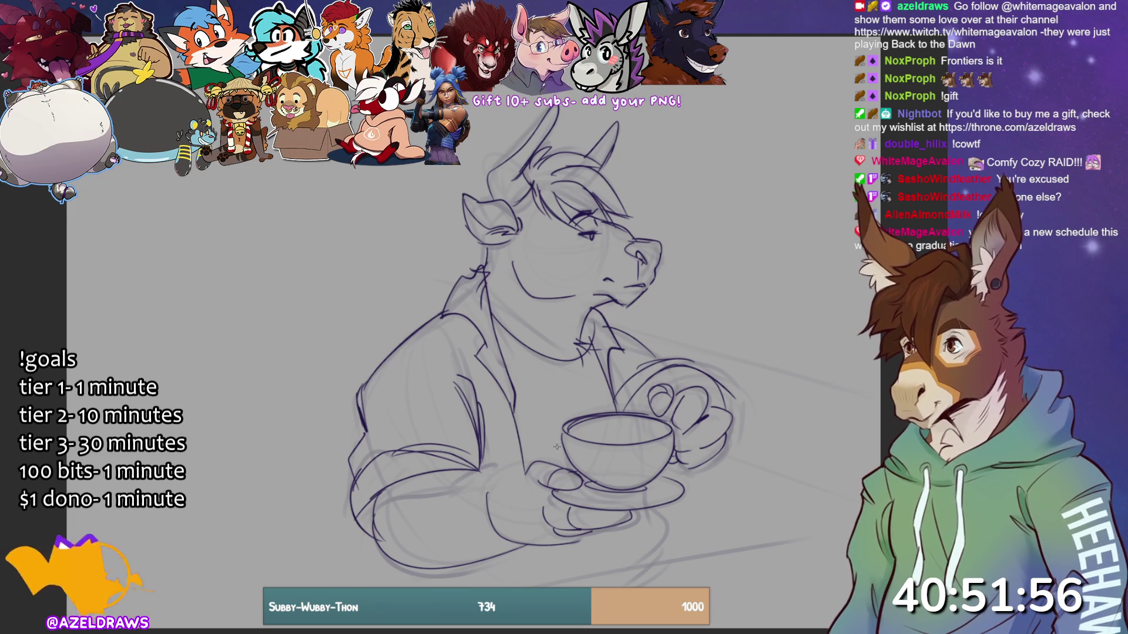
mouse_move(525, 468)
mouse_down()
mouse_move(484, 492)
mouse_move(496, 491)
mouse_move(485, 471)
mouse_move(485, 488)
mouse_up()
drag(497, 406, 478, 468)
- Line over the cup hand's fingers and bottom, and add strokes around the saucer
mouse_move(628, 376)
mouse_down()
mouse_move(677, 360)
mouse_move(728, 402)
mouse_up()
drag(675, 465, 716, 458)
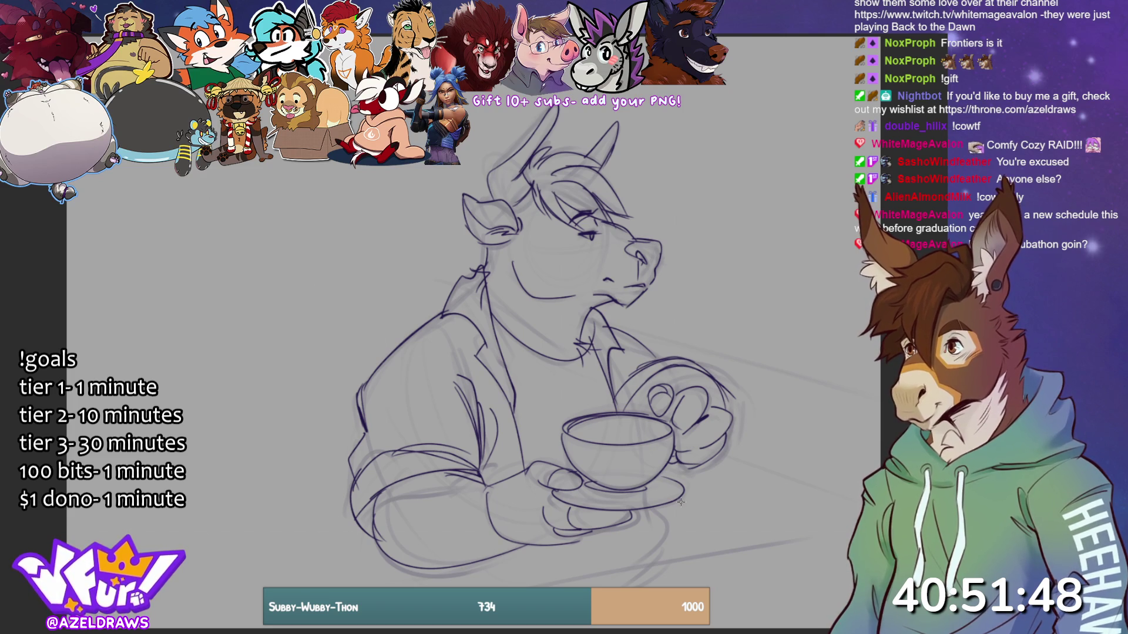
mouse_move(646, 506)
mouse_down()
mouse_move(667, 526)
mouse_move(673, 557)
mouse_move(643, 565)
mouse_up()
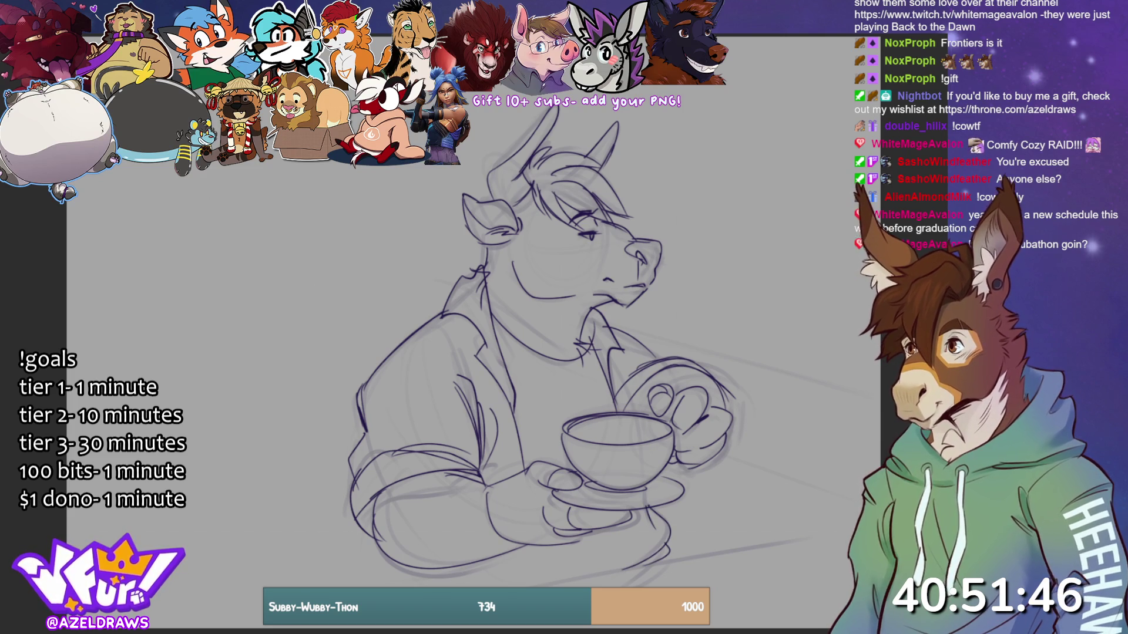
- Draw long lines running right from the hand and start toning the left inner ear
drag(514, 587, 836, 539)
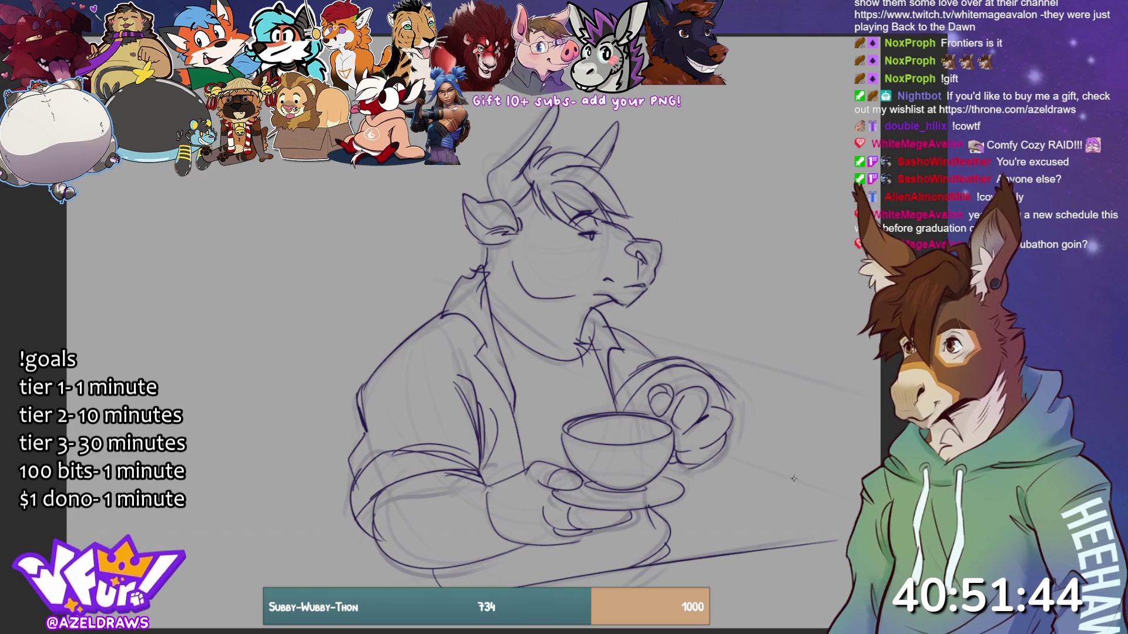
drag(708, 452, 845, 488)
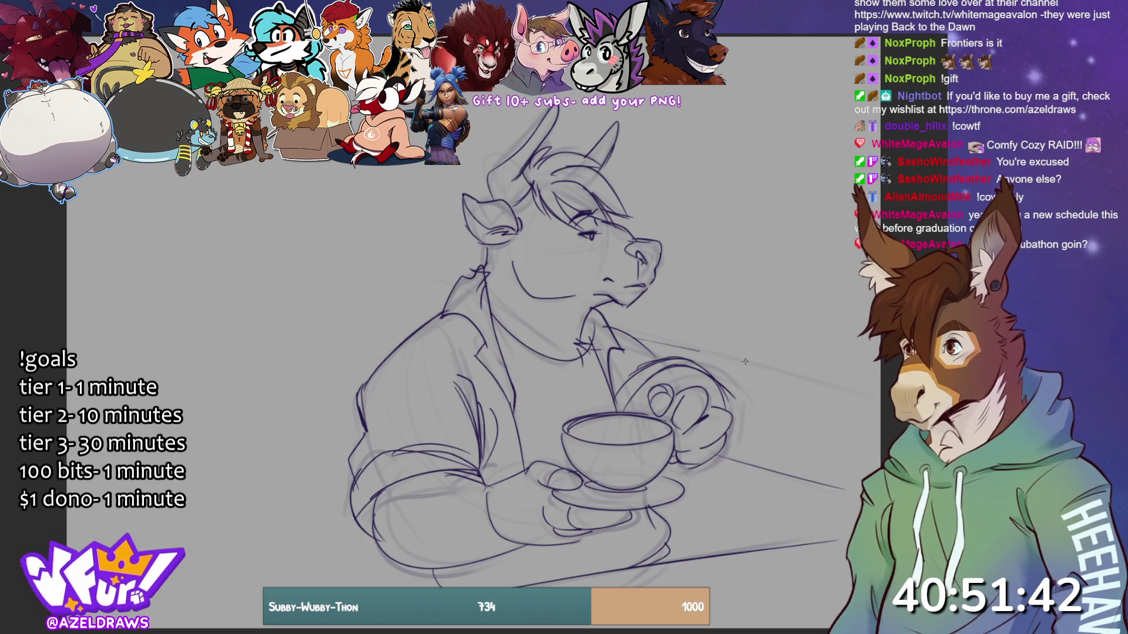
drag(699, 457, 846, 488)
drag(622, 336, 849, 393)
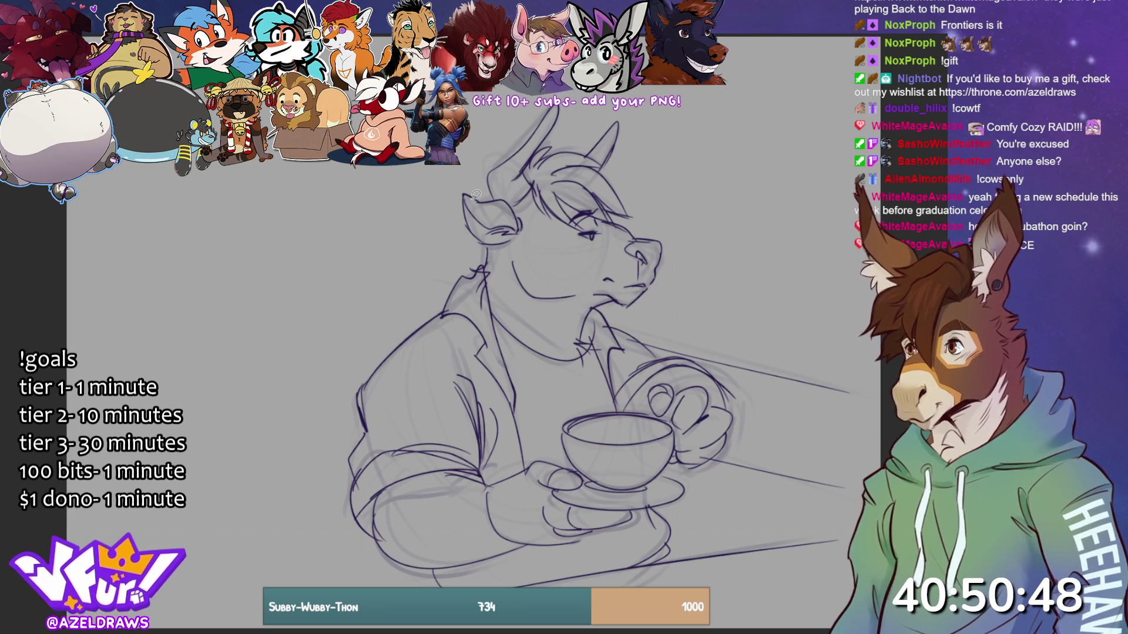
mouse_move(469, 195)
mouse_down()
mouse_move(515, 224)
mouse_move(493, 197)
mouse_move(469, 197)
mouse_up()
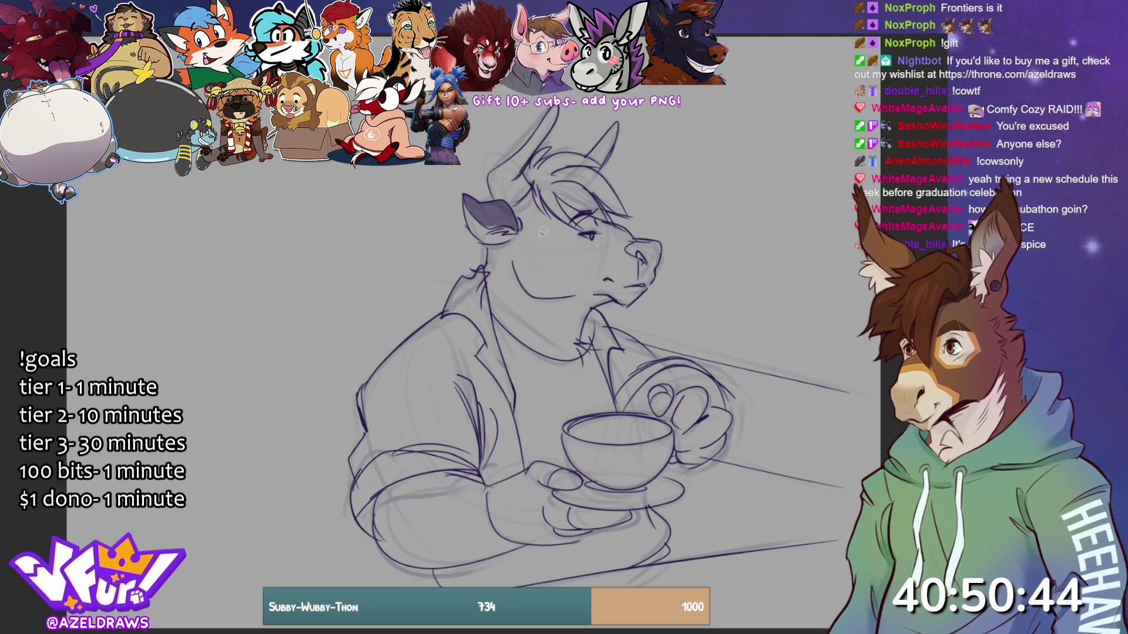
- Fill the dark patch below the ear, darken the brow hair, and trace the cup's inner rim
mouse_move(518, 229)
mouse_down()
mouse_move(533, 262)
mouse_move(556, 263)
mouse_move(599, 238)
mouse_move(605, 217)
mouse_move(547, 178)
mouse_move(509, 216)
mouse_up()
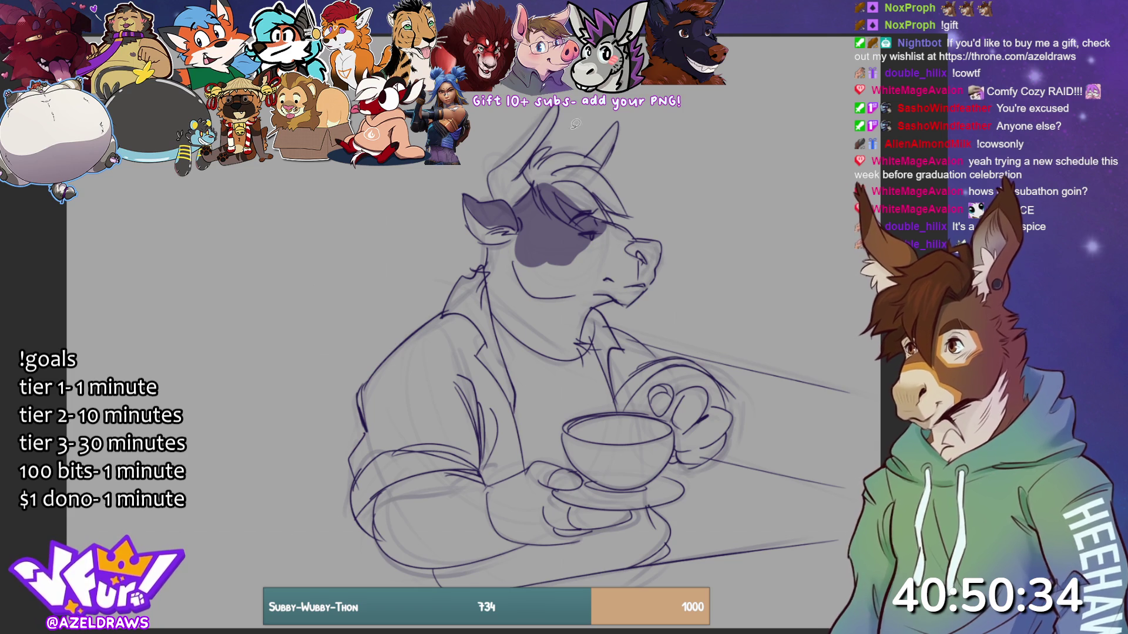
mouse_move(532, 175)
mouse_down()
mouse_move(546, 146)
mouse_move(543, 157)
mouse_move(594, 160)
mouse_move(552, 171)
mouse_move(603, 208)
mouse_up()
drag(532, 164, 529, 191)
mouse_move(606, 189)
mouse_down()
mouse_move(572, 202)
mouse_move(613, 216)
mouse_move(588, 165)
mouse_move(617, 176)
mouse_up()
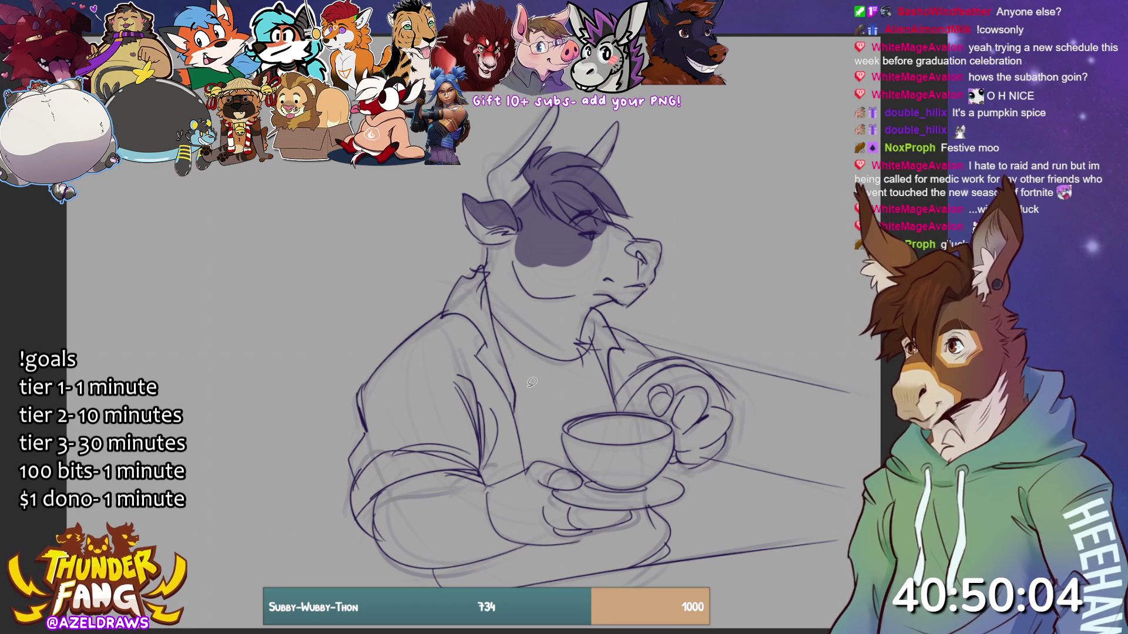
mouse_move(632, 417)
mouse_down()
mouse_move(586, 413)
mouse_move(605, 437)
mouse_move(663, 419)
mouse_up()
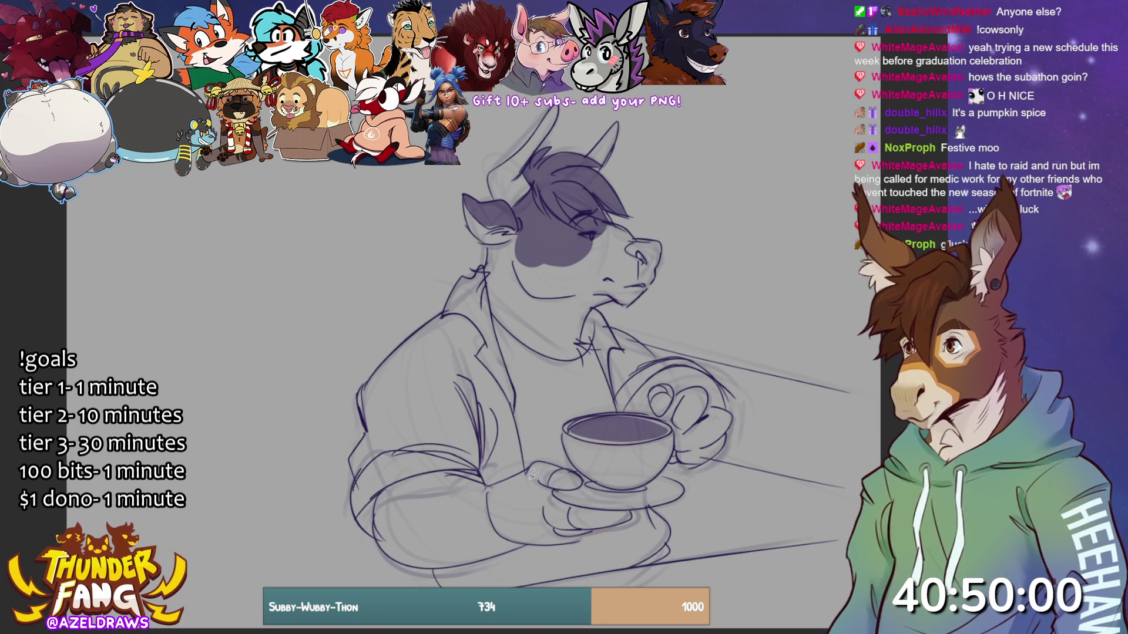
- Redo the lower rim, fill the thumb, cup-handle loop and under-saucer patch dark, and begin the jacket outline
key(ctrl+z)
mouse_move(567, 424)
mouse_down()
mouse_move(605, 439)
mouse_move(667, 436)
mouse_move(572, 424)
mouse_up()
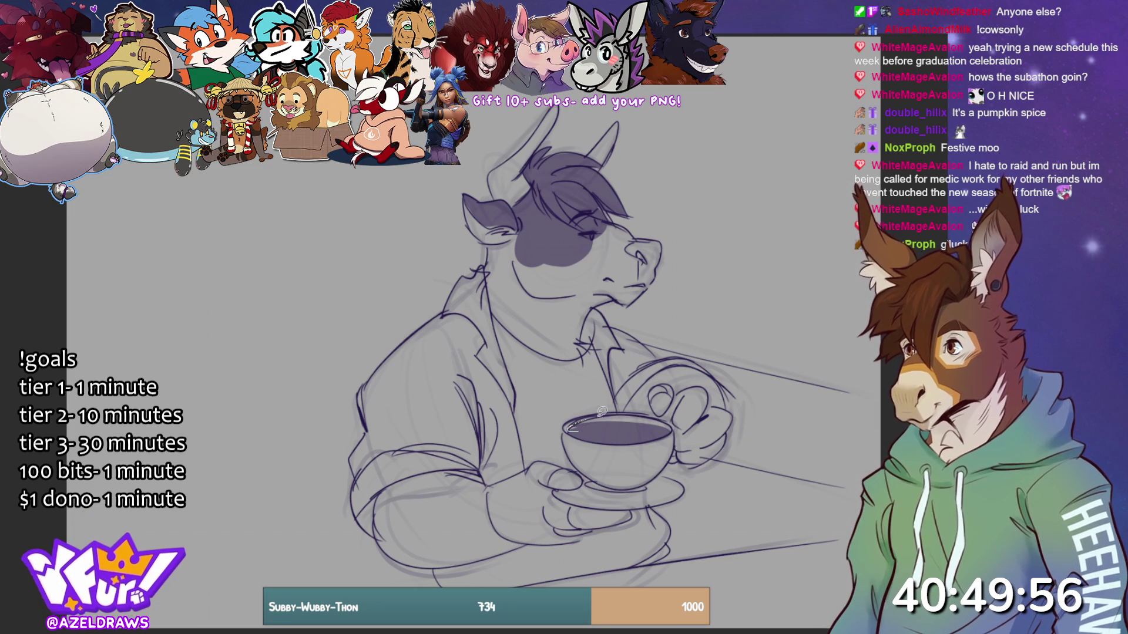
mouse_move(573, 465)
mouse_down()
mouse_move(547, 484)
mouse_move(584, 473)
mouse_up()
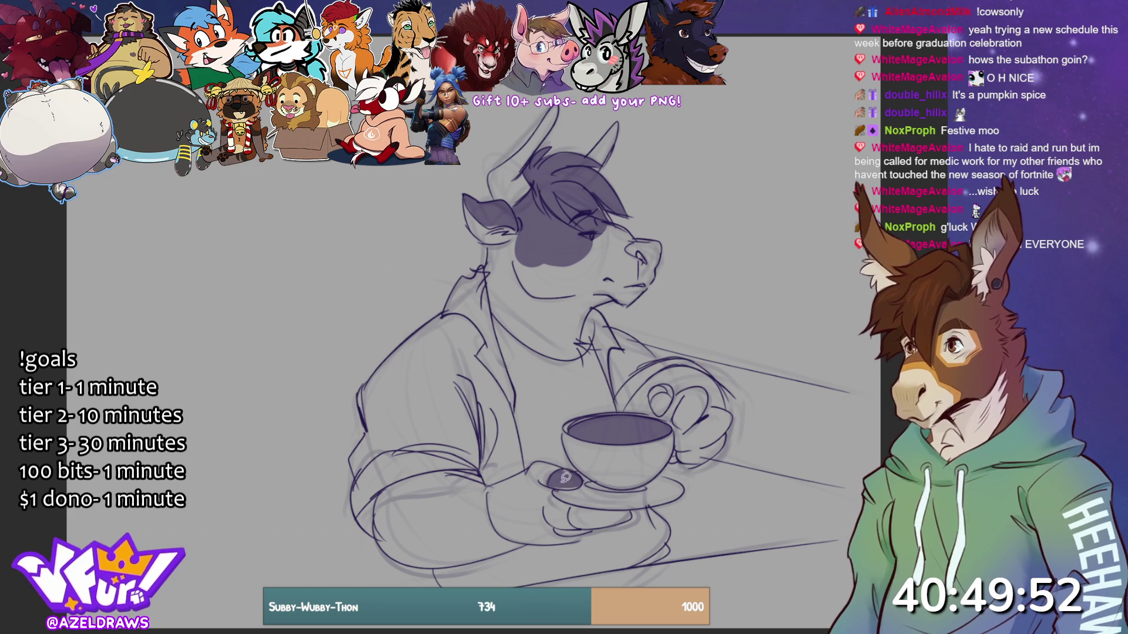
mouse_move(677, 396)
mouse_down()
mouse_move(651, 389)
mouse_move(656, 413)
mouse_move(672, 404)
mouse_up()
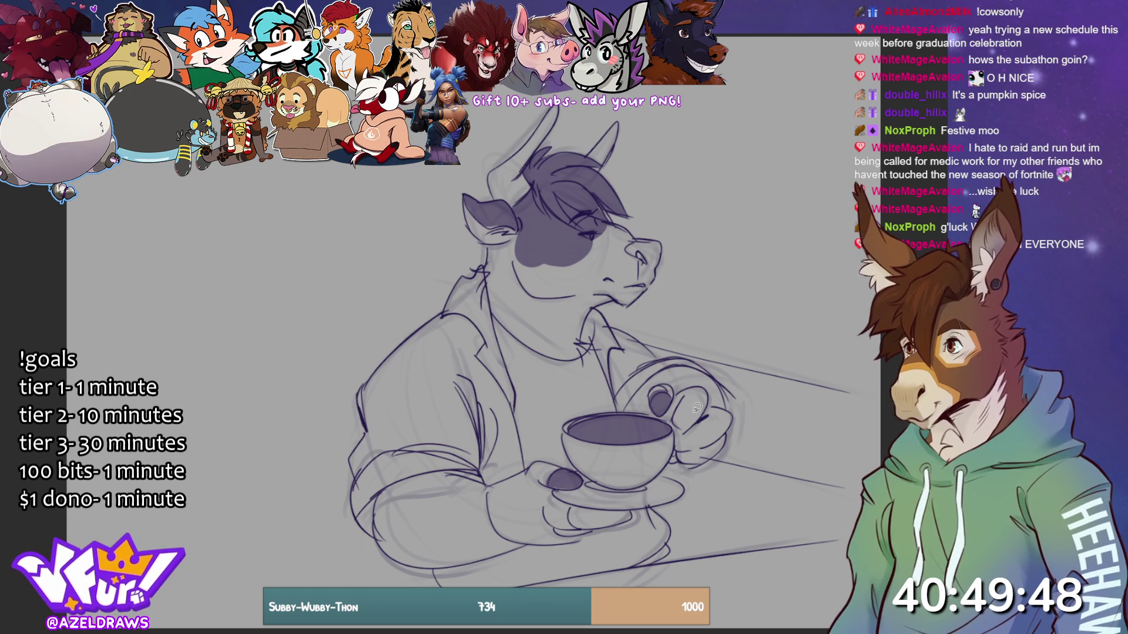
mouse_move(574, 501)
mouse_down()
mouse_move(589, 525)
mouse_move(623, 504)
mouse_move(572, 511)
mouse_move(587, 524)
mouse_move(639, 515)
mouse_move(600, 510)
mouse_move(617, 522)
mouse_move(629, 505)
mouse_move(611, 525)
mouse_move(578, 516)
mouse_move(605, 505)
mouse_move(596, 522)
mouse_move(637, 512)
mouse_move(623, 503)
mouse_up()
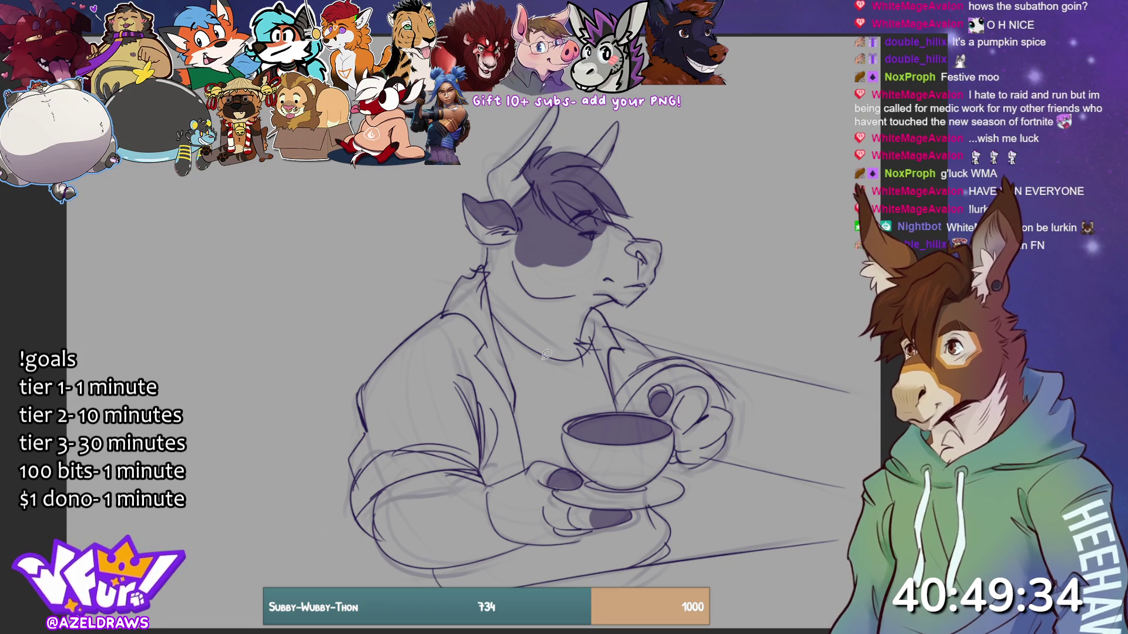
mouse_move(484, 269)
mouse_down()
mouse_move(529, 466)
mouse_move(487, 483)
mouse_move(426, 393)
mouse_move(385, 368)
mouse_move(483, 268)
mouse_up()
- Fill the jacket's left side dark purple, undoing a stray lower-arm shape
mouse_move(444, 312)
mouse_down()
mouse_move(389, 351)
mouse_move(359, 404)
mouse_move(359, 479)
mouse_move(444, 355)
mouse_up()
mouse_move(357, 471)
mouse_down()
mouse_move(353, 505)
mouse_move(378, 534)
mouse_move(400, 480)
mouse_move(487, 479)
mouse_move(429, 419)
mouse_up()
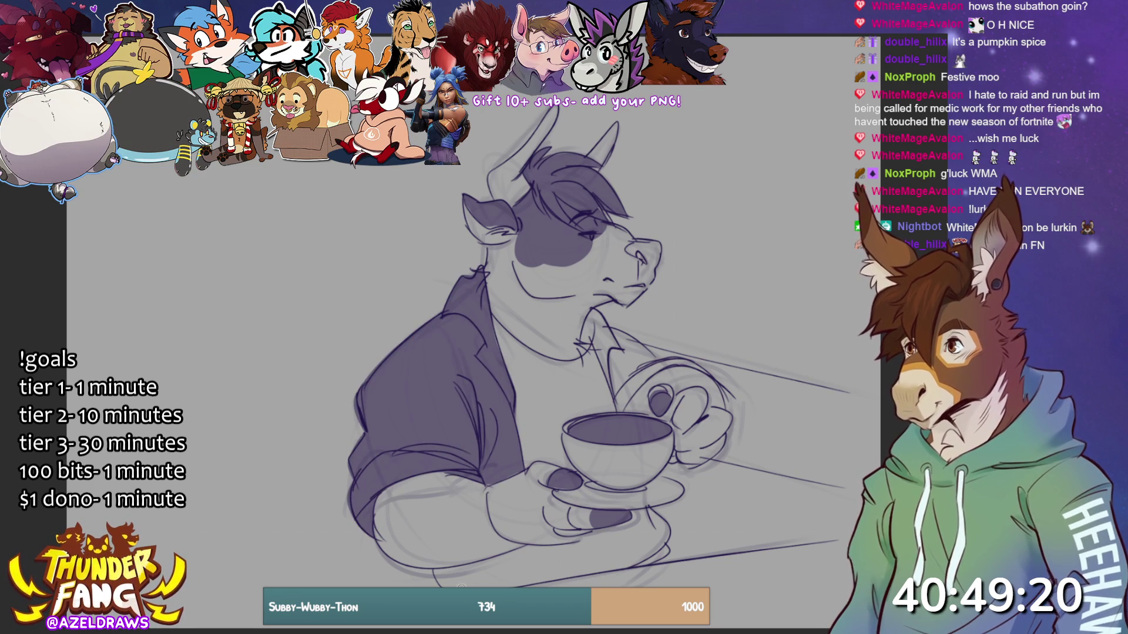
mouse_move(528, 545)
mouse_down()
mouse_move(530, 576)
mouse_move(391, 563)
mouse_move(432, 568)
mouse_move(534, 535)
mouse_move(508, 587)
mouse_move(395, 576)
mouse_up()
key(ctrl+z)
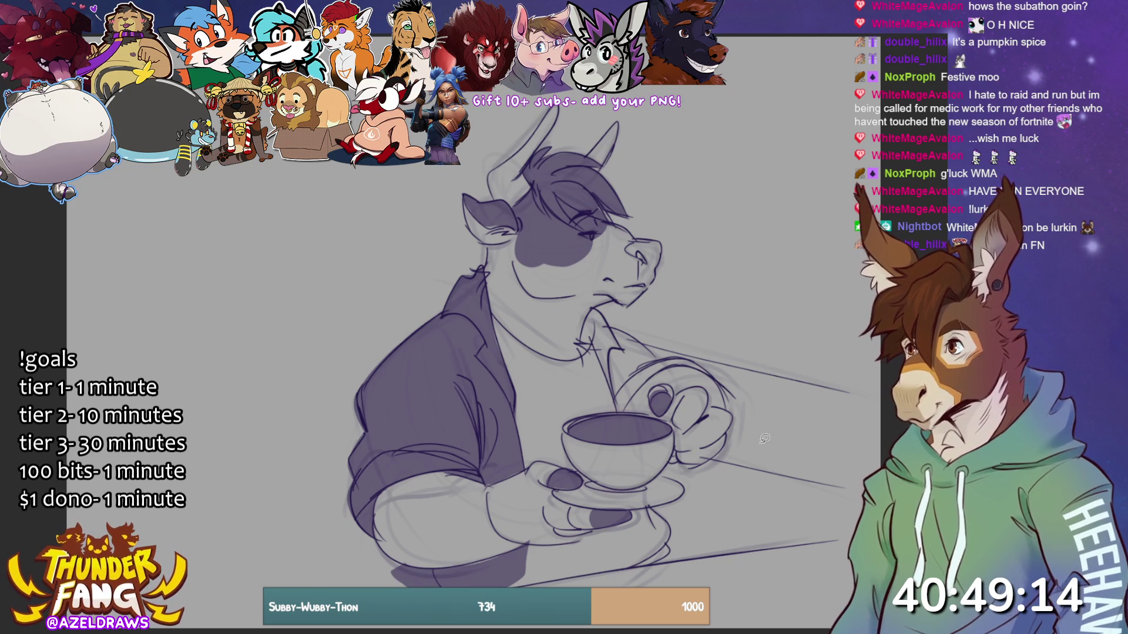
- Fill shadows over the sleeve cuff, muzzle and forearm, and fill the shirt along the lapel white
mouse_move(593, 310)
mouse_down()
mouse_move(622, 407)
mouse_move(667, 359)
mouse_move(592, 309)
mouse_up()
mouse_move(626, 399)
mouse_down()
mouse_move(708, 363)
mouse_move(628, 405)
mouse_up()
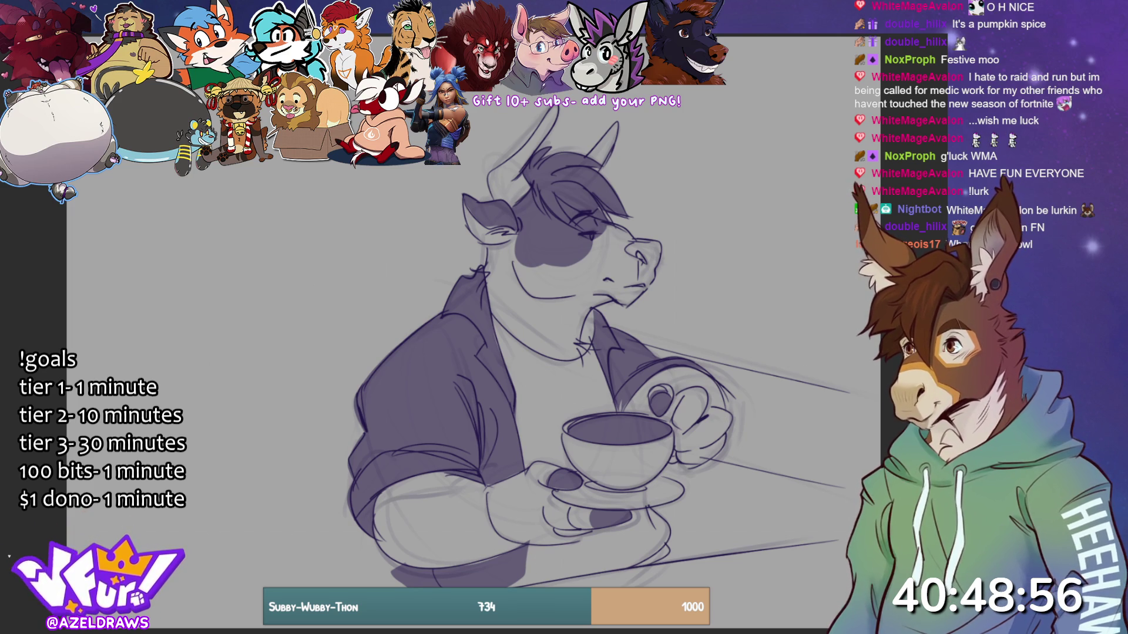
mouse_move(634, 238)
mouse_down()
mouse_move(653, 279)
mouse_move(664, 246)
mouse_move(653, 240)
mouse_up()
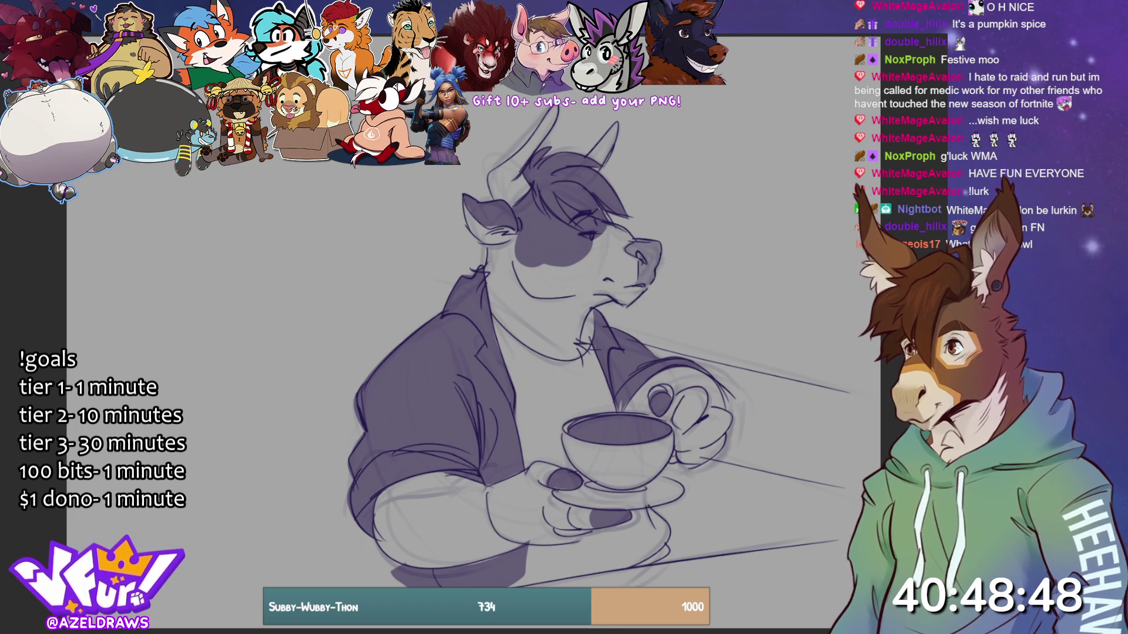
mouse_move(438, 471)
mouse_down()
mouse_move(410, 496)
mouse_move(453, 511)
mouse_move(483, 475)
mouse_move(437, 471)
mouse_up()
mouse_move(418, 538)
mouse_down()
mouse_move(458, 543)
mouse_move(420, 529)
mouse_up()
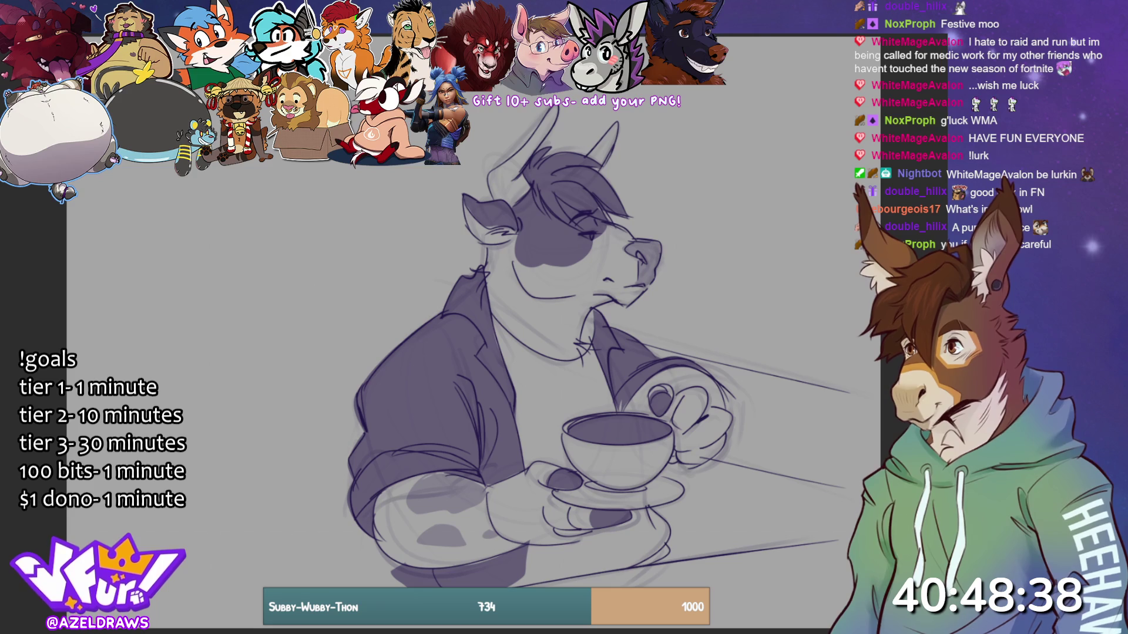
mouse_move(492, 310)
mouse_down()
mouse_move(529, 464)
mouse_move(578, 468)
mouse_move(564, 446)
mouse_move(611, 374)
mouse_move(594, 346)
mouse_move(555, 340)
mouse_up()
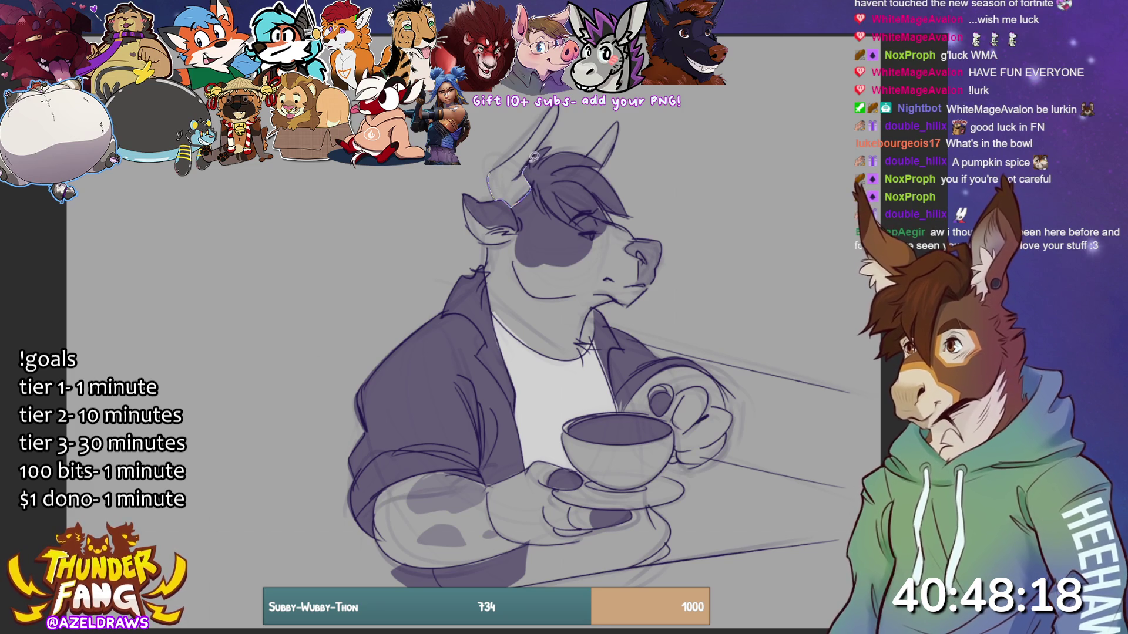
- Fill both horns with a pale tone, trying and undoing strokes inside the ear
mouse_move(531, 132)
mouse_down()
mouse_move(493, 167)
mouse_move(506, 200)
mouse_up()
mouse_move(594, 154)
mouse_down()
mouse_move(621, 117)
mouse_move(610, 165)
mouse_move(593, 171)
mouse_move(592, 153)
mouse_up()
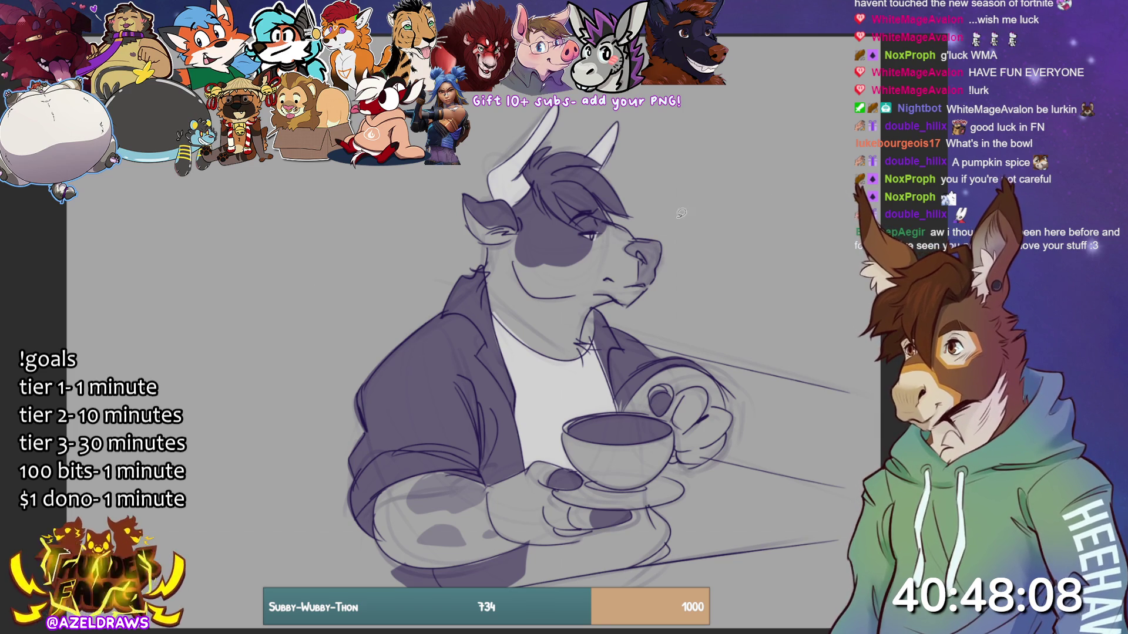
mouse_move(510, 225)
mouse_down()
mouse_move(485, 227)
mouse_move(522, 231)
mouse_up()
key(ctrl+z)
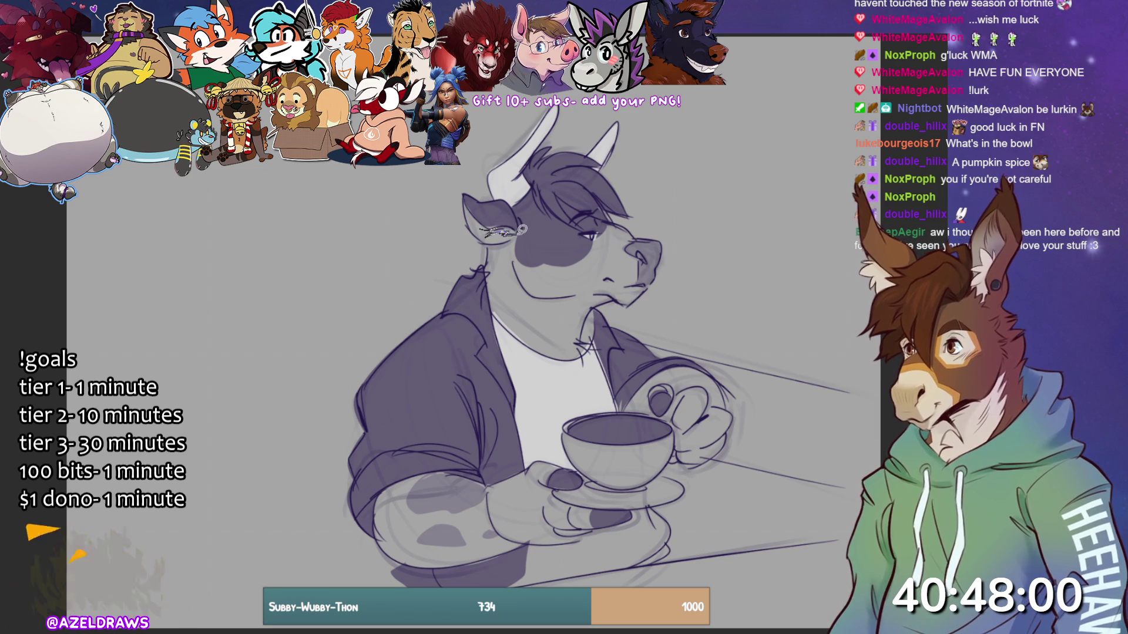
key(ctrl+z)
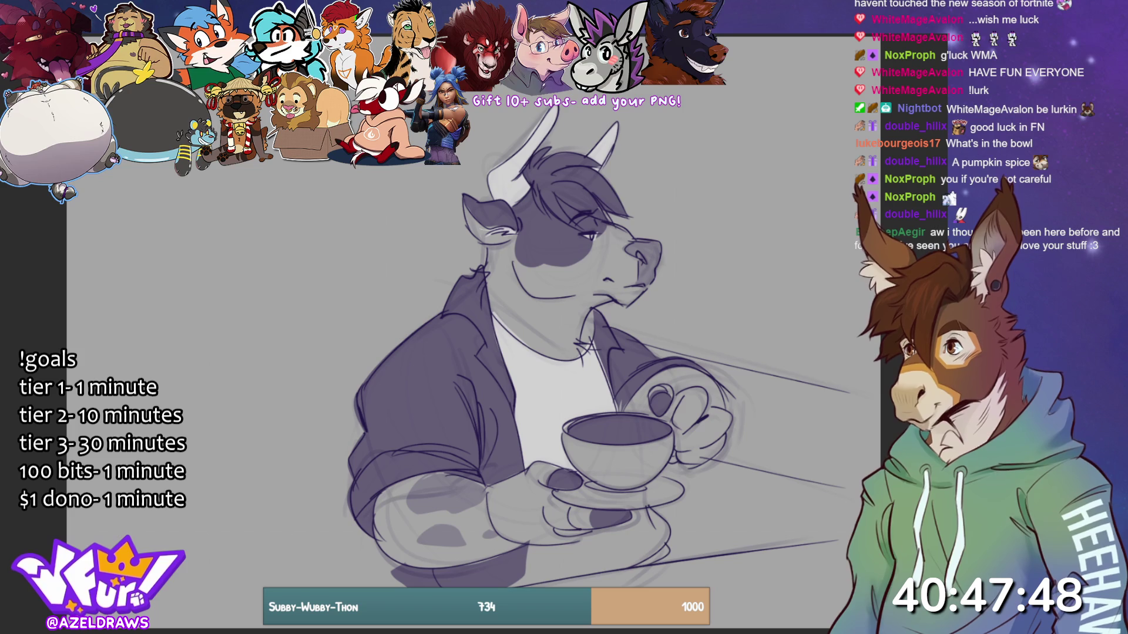
- Try cheek strokes near the ear, undo them, and select a small area by the horn
drag(485, 246, 489, 270)
drag(502, 238, 510, 303)
key(ctrl+z)
key(ctrl+z)
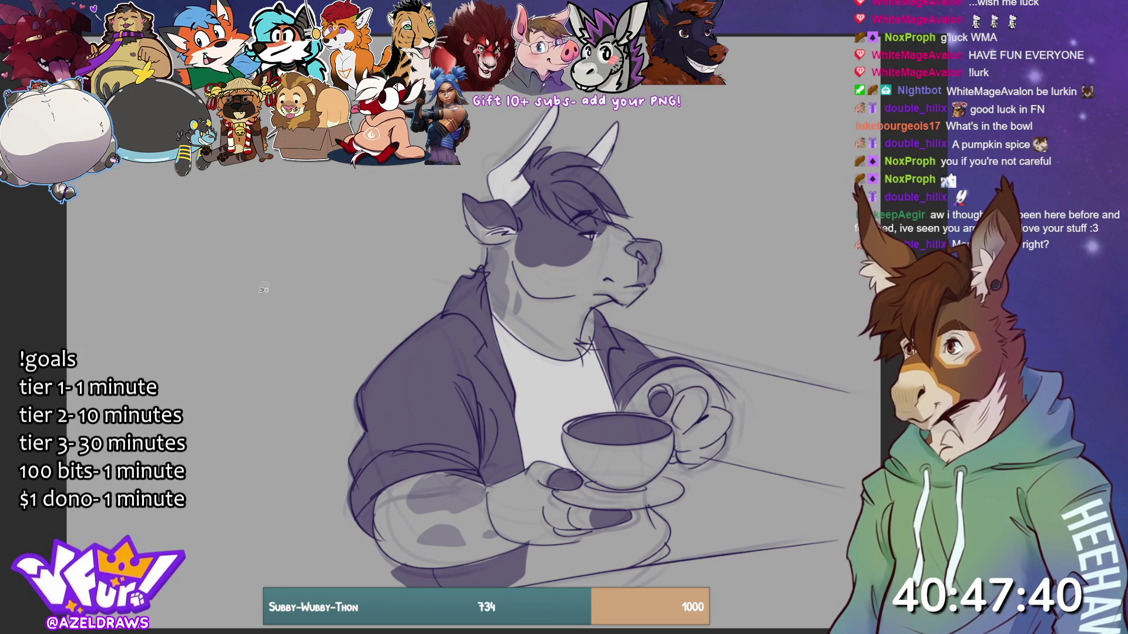
mouse_move(516, 209)
mouse_down()
mouse_move(494, 194)
mouse_move(467, 226)
mouse_move(529, 231)
mouse_up()
- Lighten the selected ear area and deselect
key(ctrl+d)
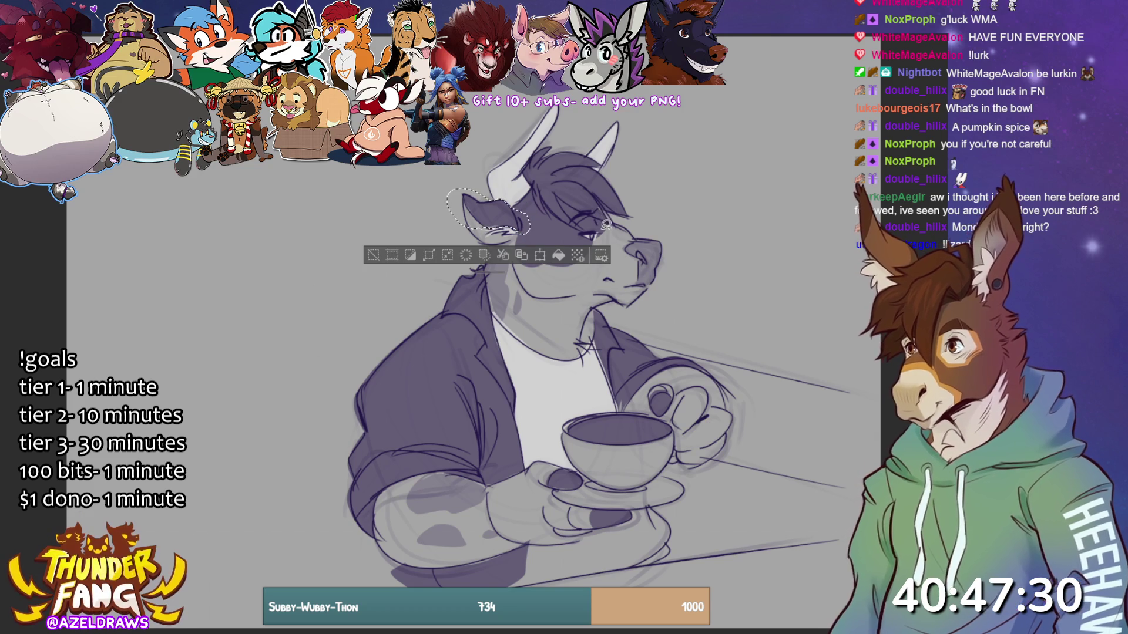
key(Delete)
key(ctrl+d)
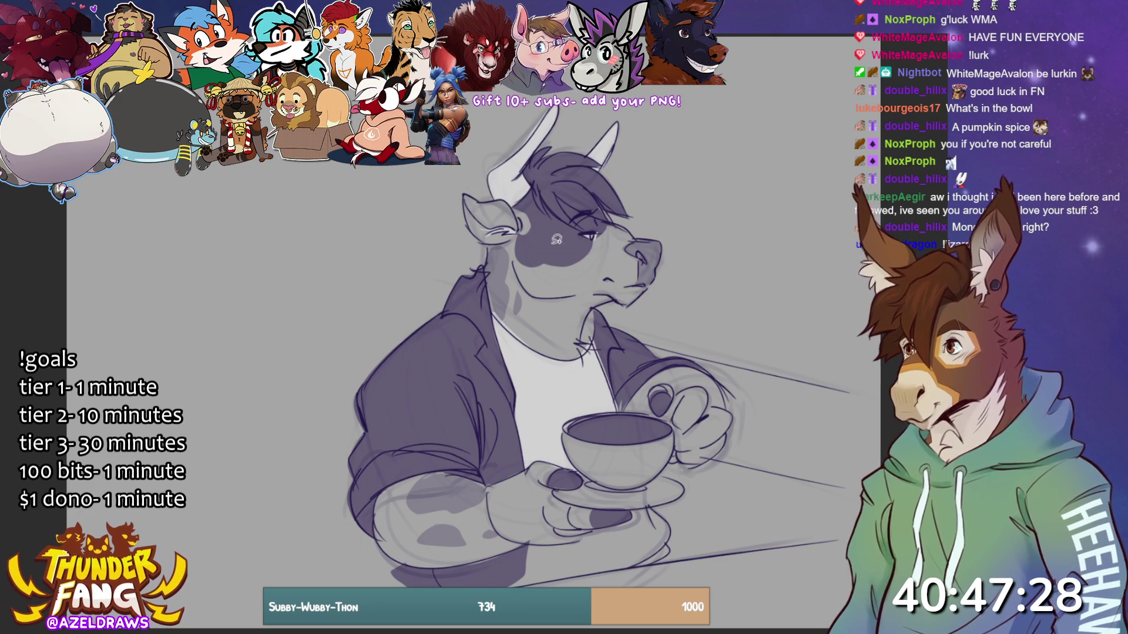
- Select the dark eye patch and hair, erase the fill, and deselect
mouse_move(522, 227)
mouse_down()
mouse_move(517, 259)
mouse_move(578, 271)
mouse_move(636, 207)
mouse_move(584, 150)
mouse_move(550, 147)
mouse_move(533, 148)
mouse_move(516, 209)
mouse_up()
key(Delete)
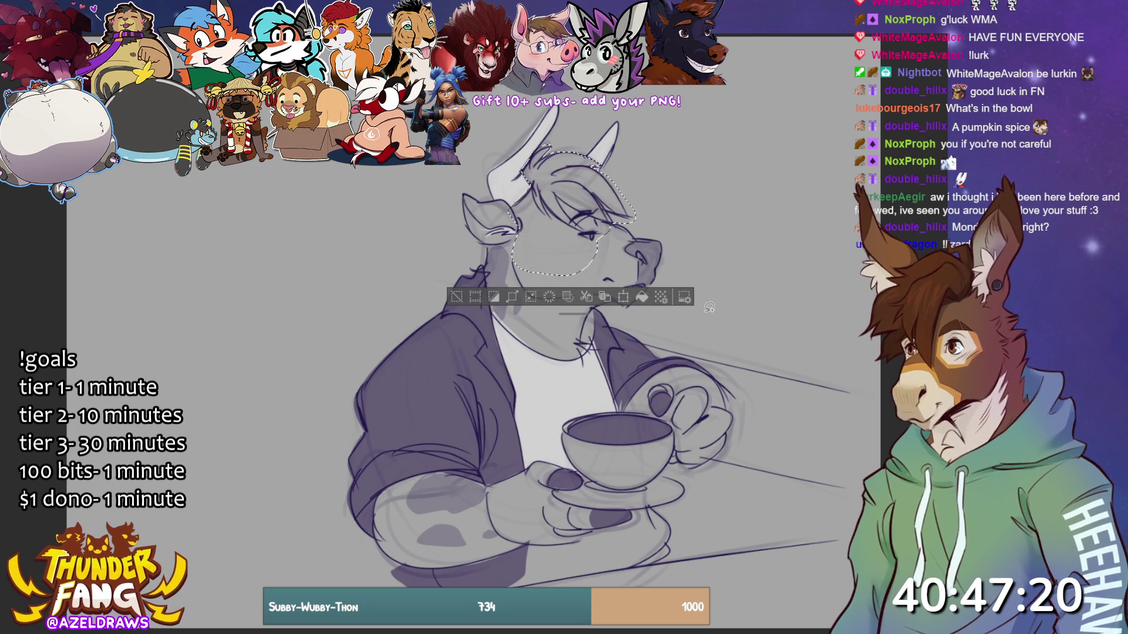
key(ctrl+d)
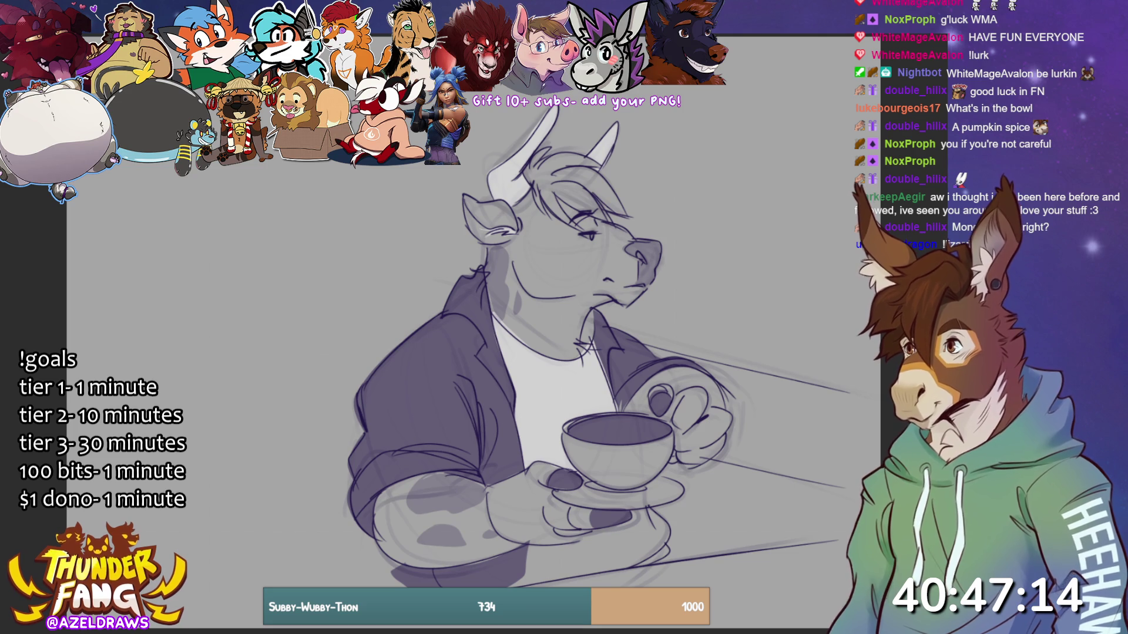
- Refill the ear edge, cheek spot and forelock from horn base to eye dark, then touch up the chest
mouse_move(466, 193)
mouse_down()
mouse_move(472, 211)
mouse_move(521, 227)
mouse_move(515, 206)
mouse_move(468, 193)
mouse_up()
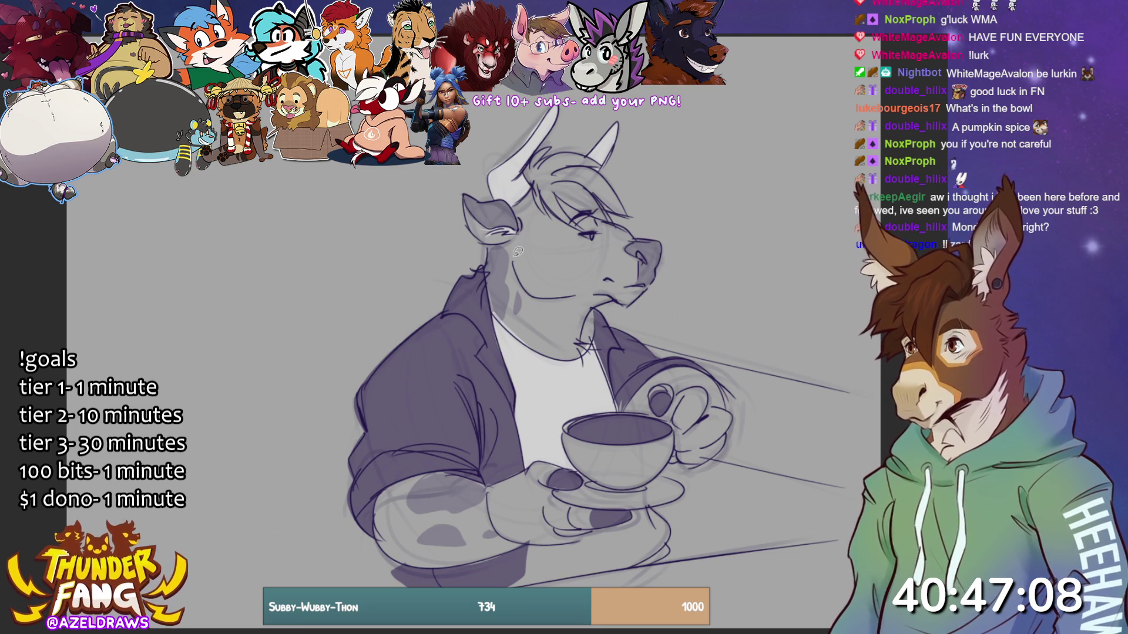
mouse_move(505, 245)
mouse_down()
mouse_move(561, 251)
mouse_move(587, 242)
mouse_move(600, 216)
mouse_move(563, 188)
mouse_move(525, 187)
mouse_move(506, 245)
mouse_up()
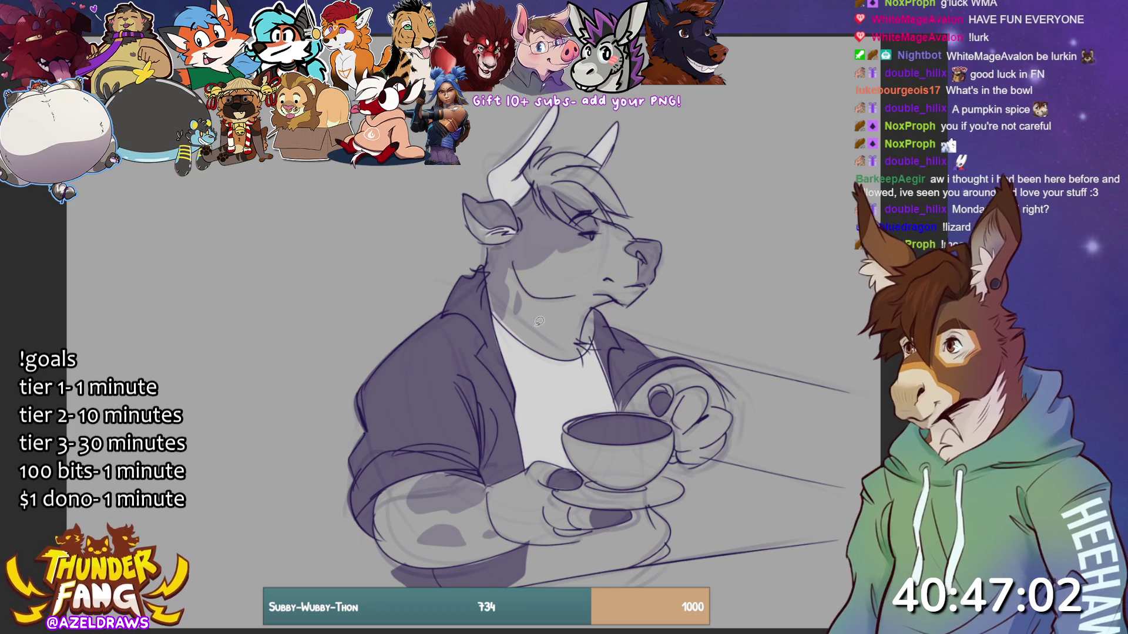
mouse_move(531, 163)
mouse_down()
mouse_move(552, 213)
mouse_move(587, 232)
mouse_move(574, 219)
mouse_move(630, 213)
mouse_move(606, 163)
mouse_move(582, 152)
mouse_move(546, 146)
mouse_move(545, 180)
mouse_up()
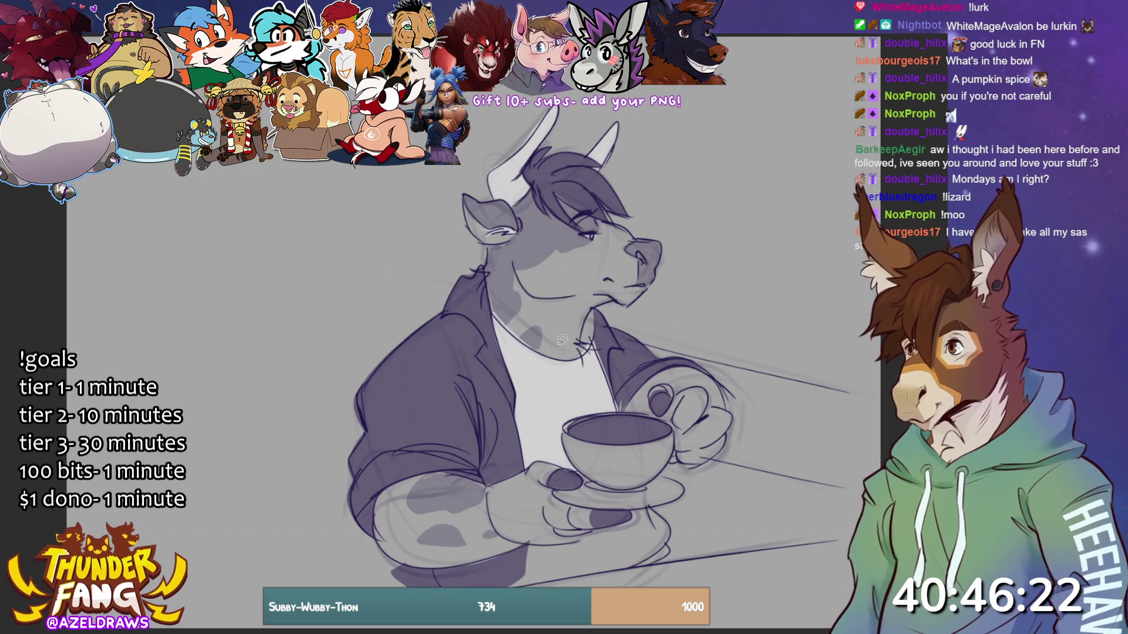
drag(539, 332, 518, 351)
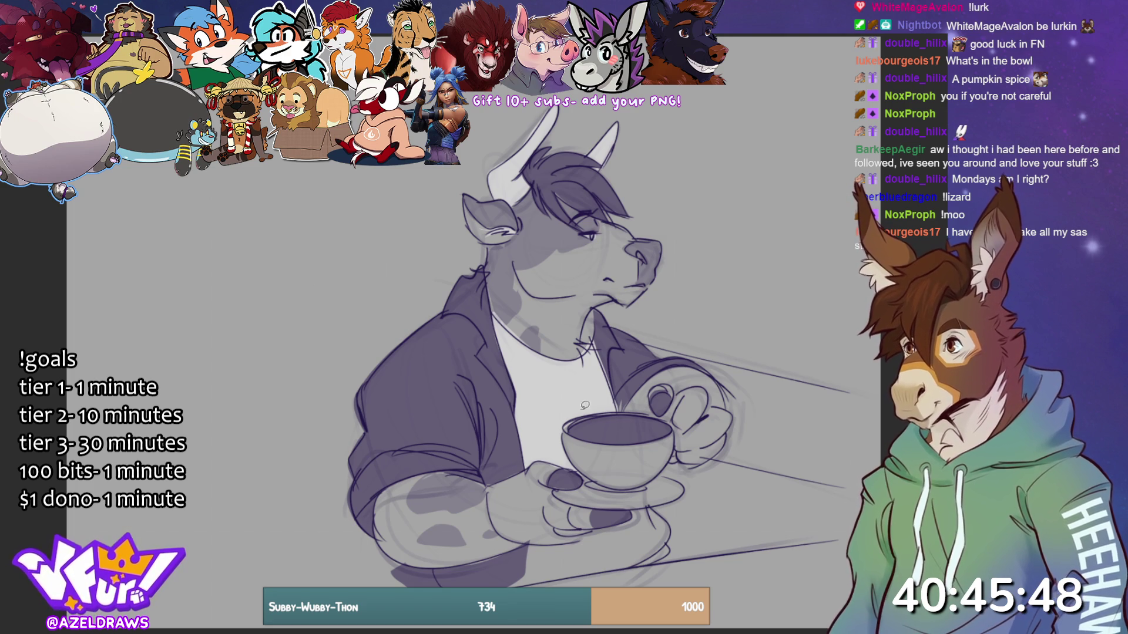
- Fill the lower shirt below the cup white and add a short stroke along the cup's inner rim
mouse_move(527, 543)
mouse_down()
mouse_move(522, 584)
mouse_move(675, 549)
mouse_move(659, 504)
mouse_move(527, 543)
mouse_up()
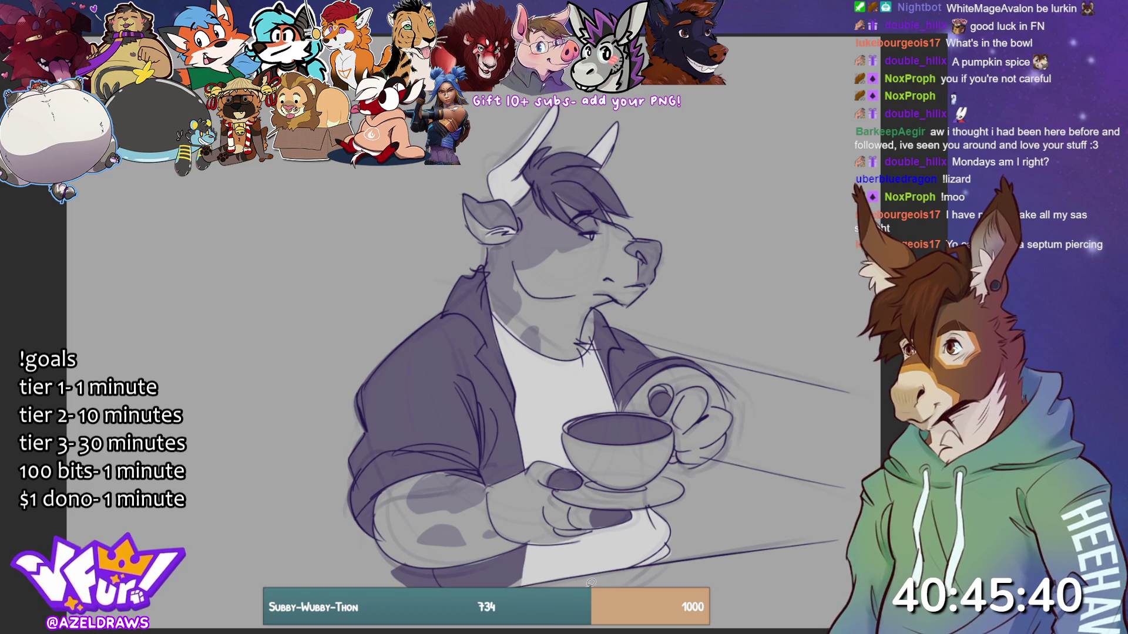
mouse_move(565, 433)
mouse_down()
mouse_move(639, 443)
mouse_move(675, 427)
mouse_move(663, 470)
mouse_move(682, 495)
mouse_move(581, 501)
mouse_move(558, 487)
mouse_move(584, 481)
mouse_move(565, 430)
mouse_up()
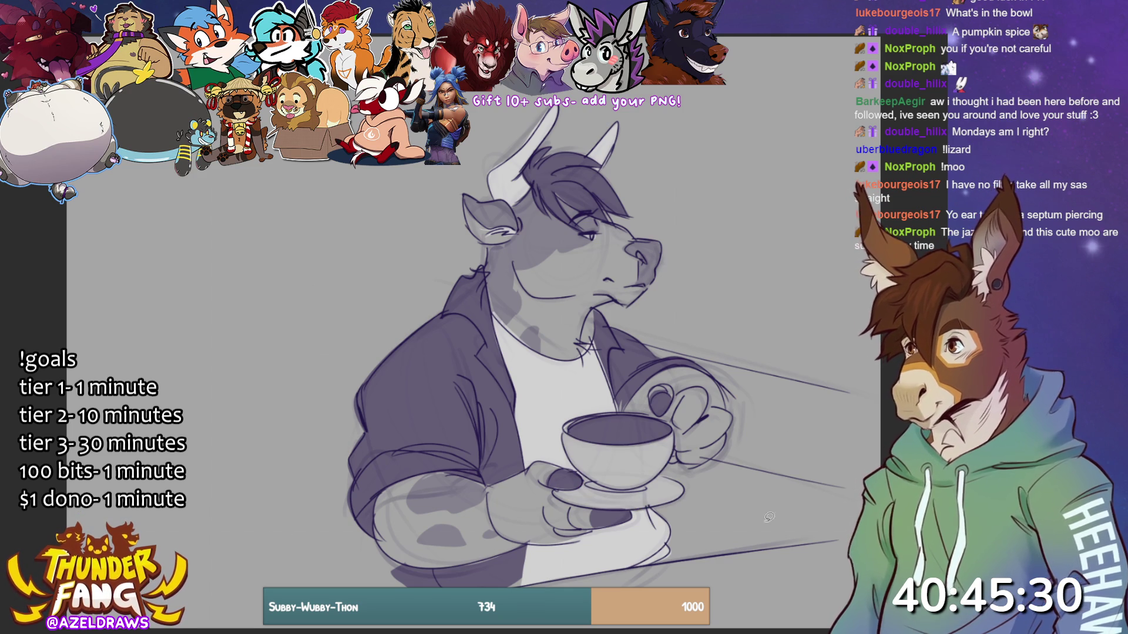